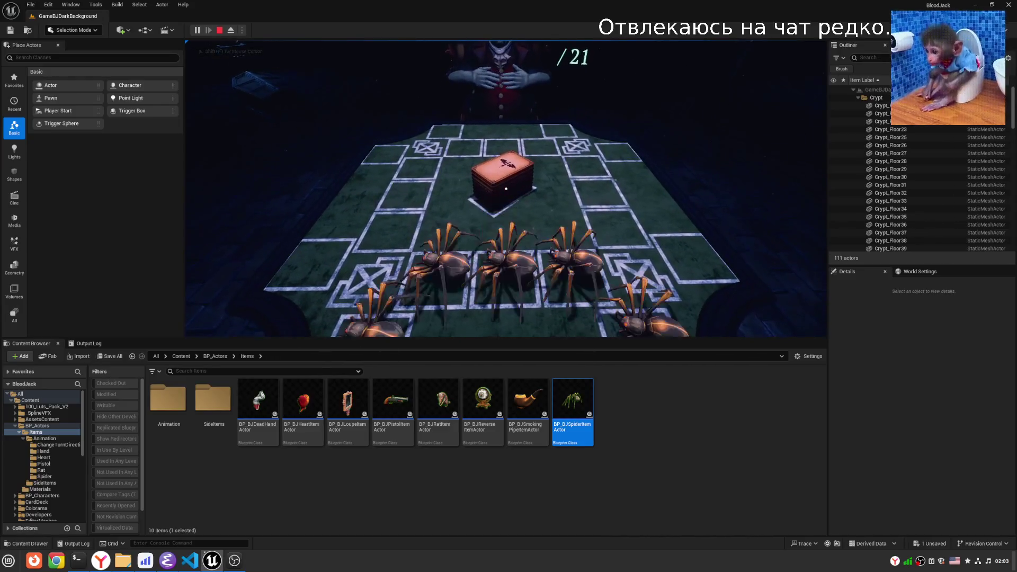
Release the game view with Shift+F1 and stop the running multiplayer play session.
click(506, 189)
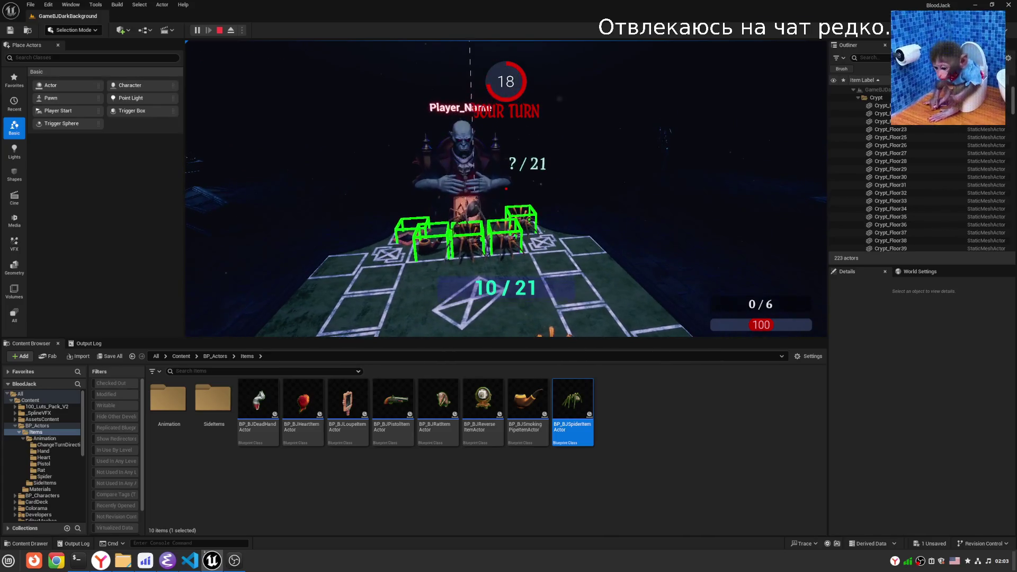
key(shift+F1)
key(Escape)
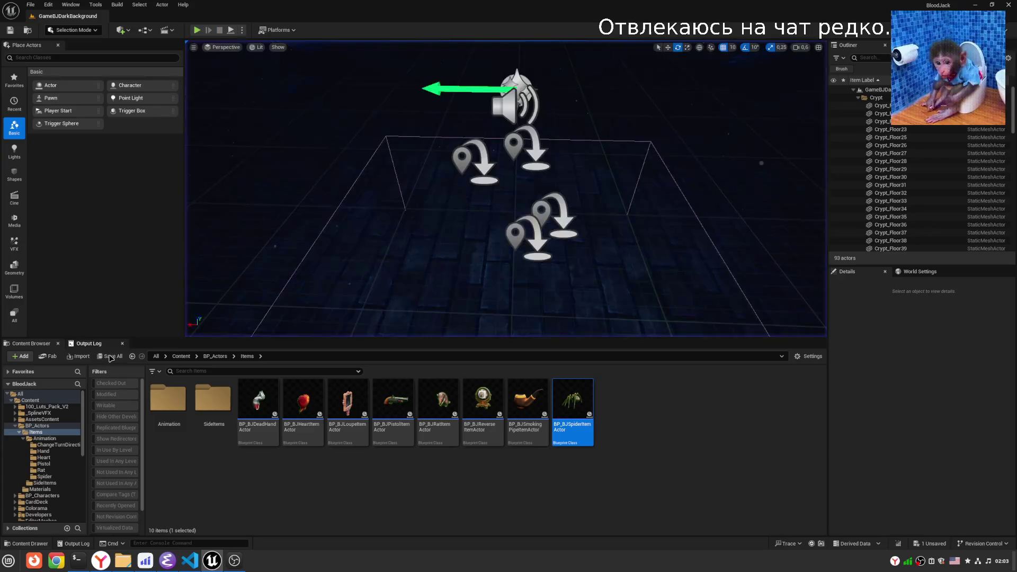
Open the Output Log and scroll up through the last session's entries.
click(89, 343)
right_click(363, 427)
click(917, 408)
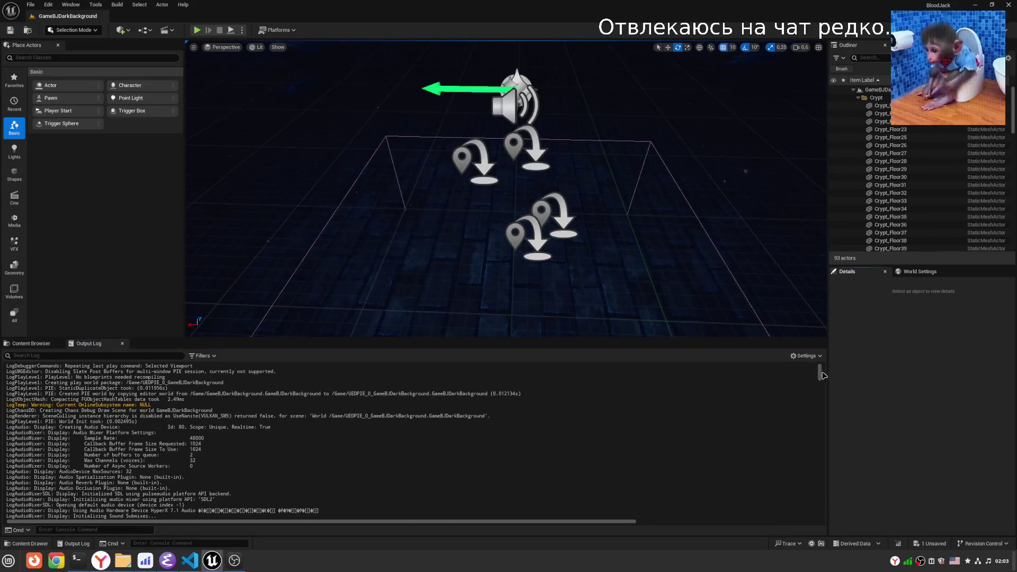
drag(819, 372, 820, 516)
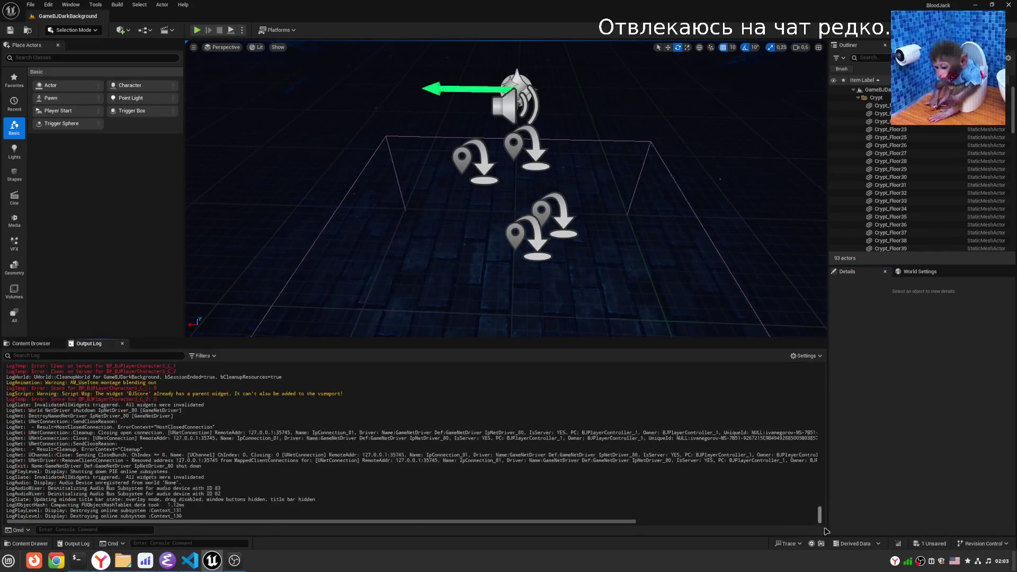
scroll(178, 390, up, 3)
scroll(177, 390, up, 3)
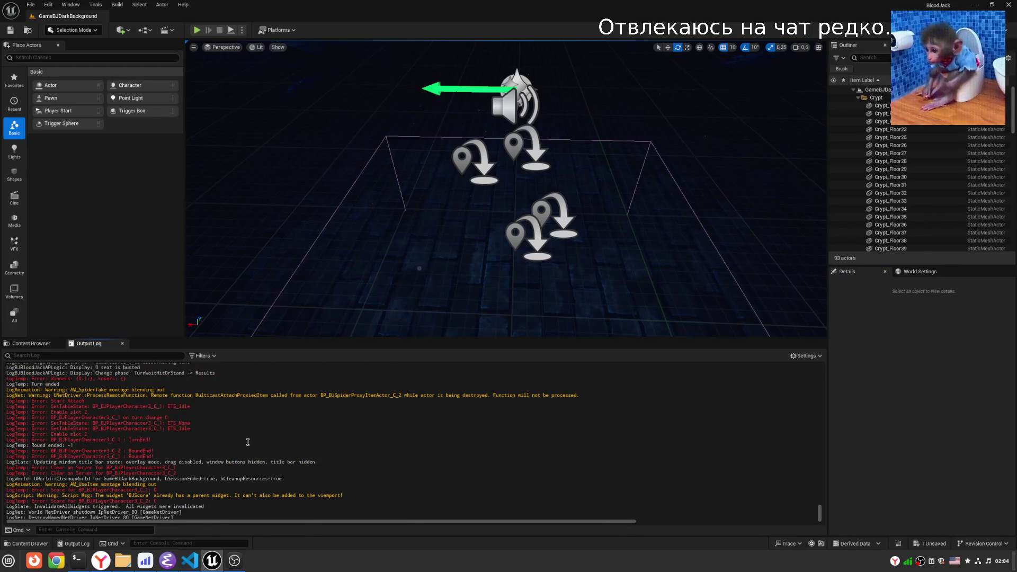
Highlight the Start Attach errors saying BJItemHint and BJScore widgets already have parents.
drag(108, 406, 49, 412)
drag(155, 428, 56, 435)
click(214, 457)
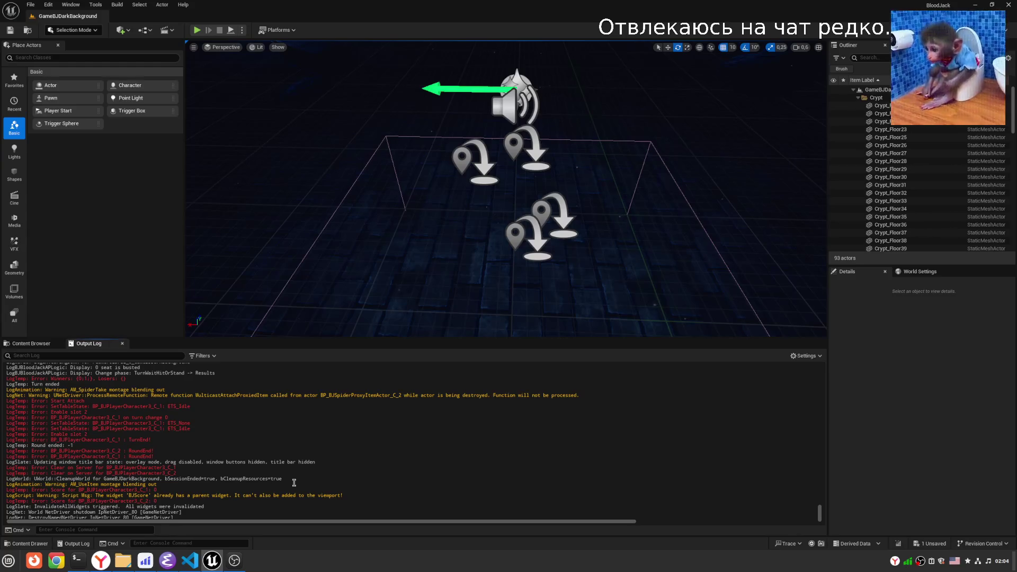
scroll(461, 488, up, 2)
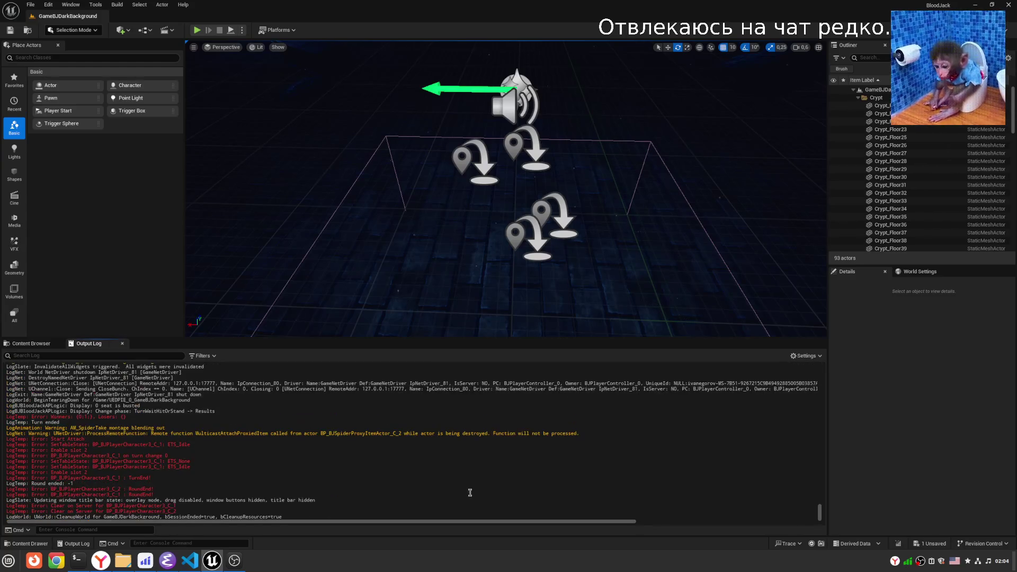
scroll(470, 493, up, 3)
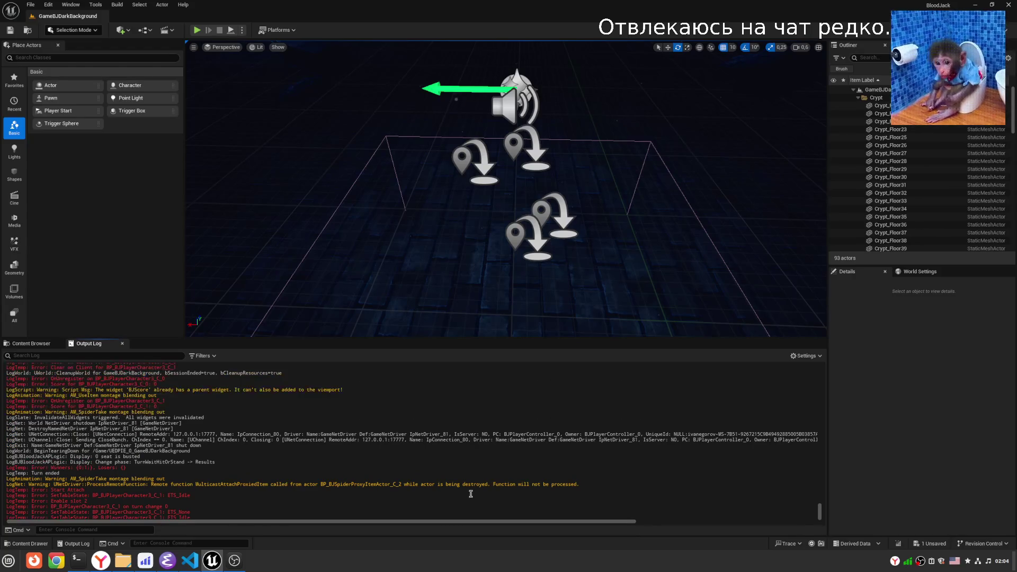
scroll(466, 498, up, 1)
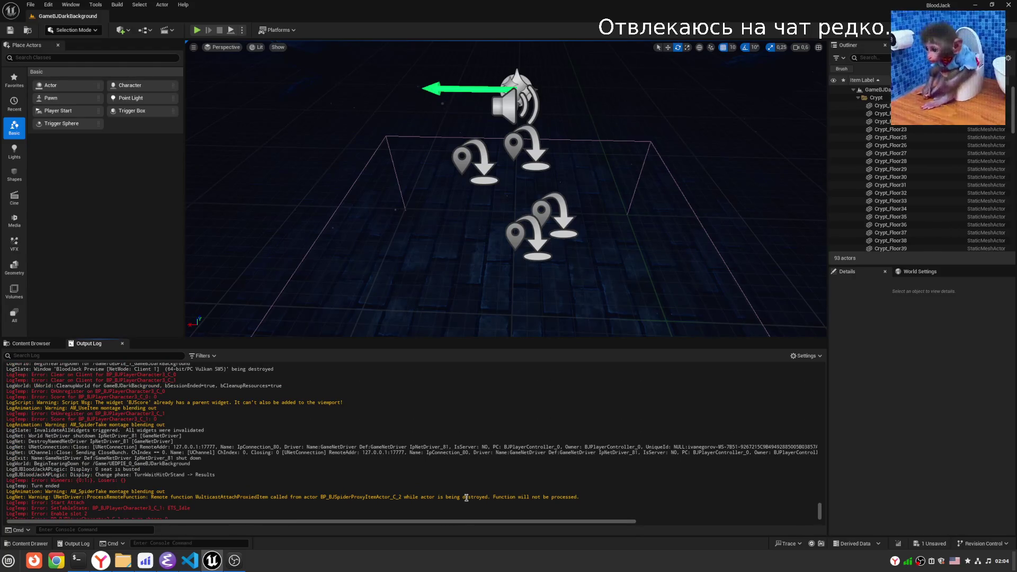
scroll(466, 498, up, 2)
scroll(466, 502, up, 4)
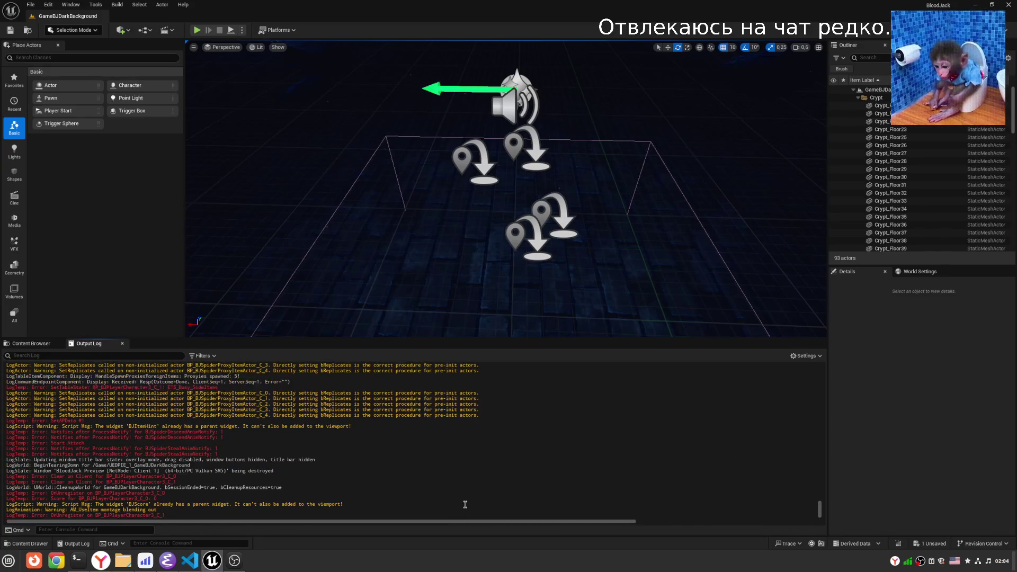
drag(59, 443, 80, 441)
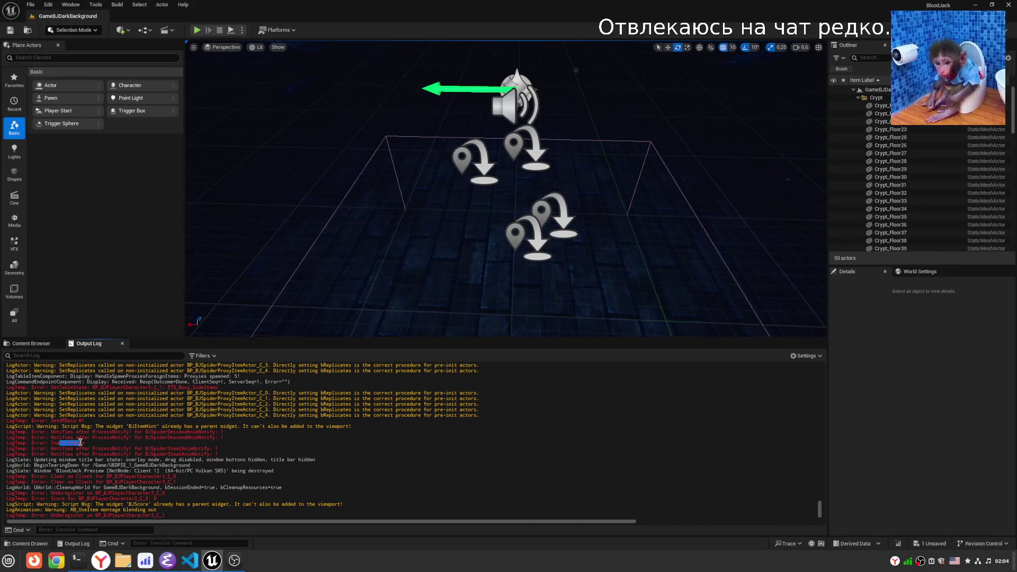
click(82, 443)
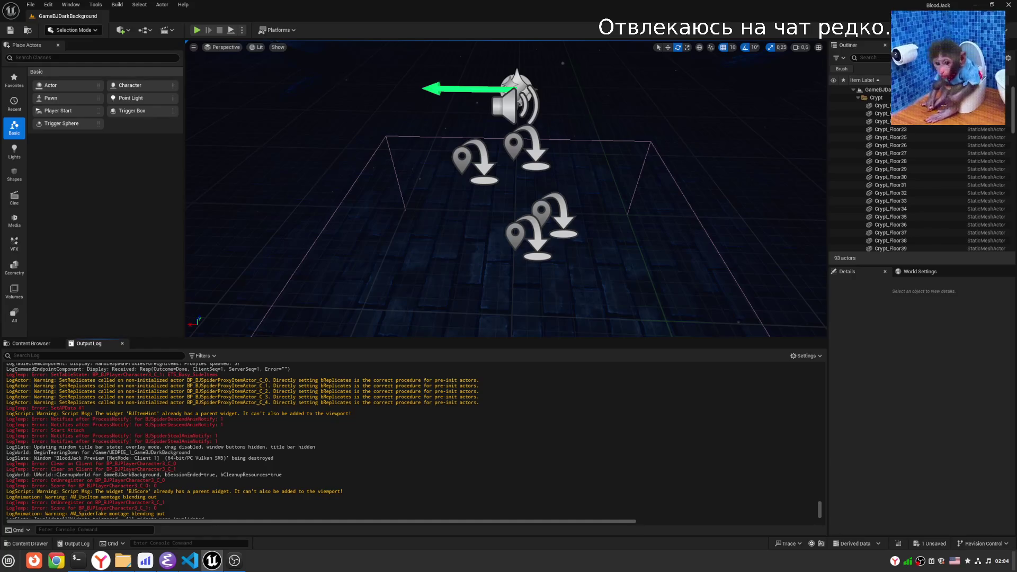
Start a new play session and eject with F8 to watch the cards being dealt.
key(alt+shift)
key(alt+p)
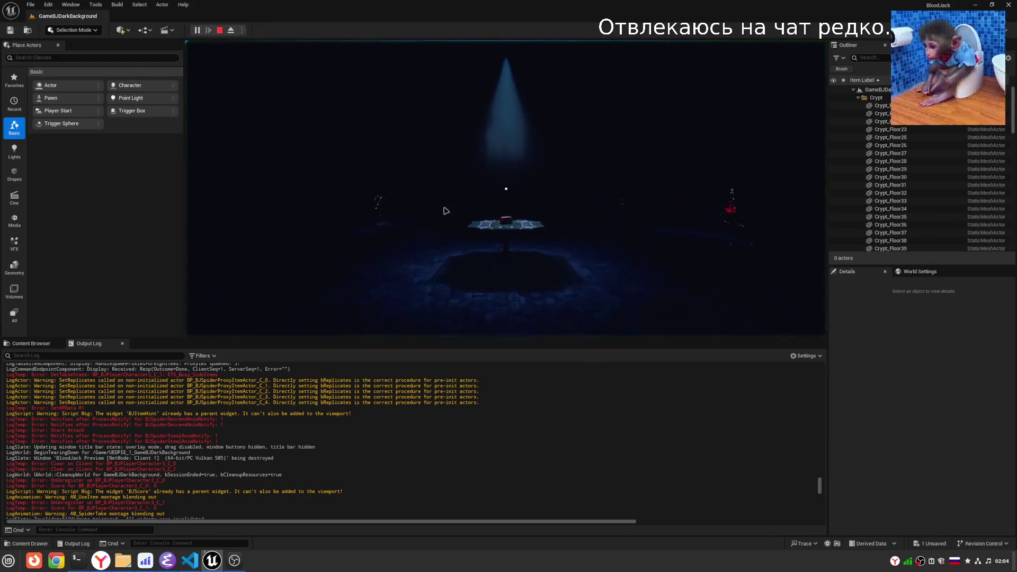
click(473, 163)
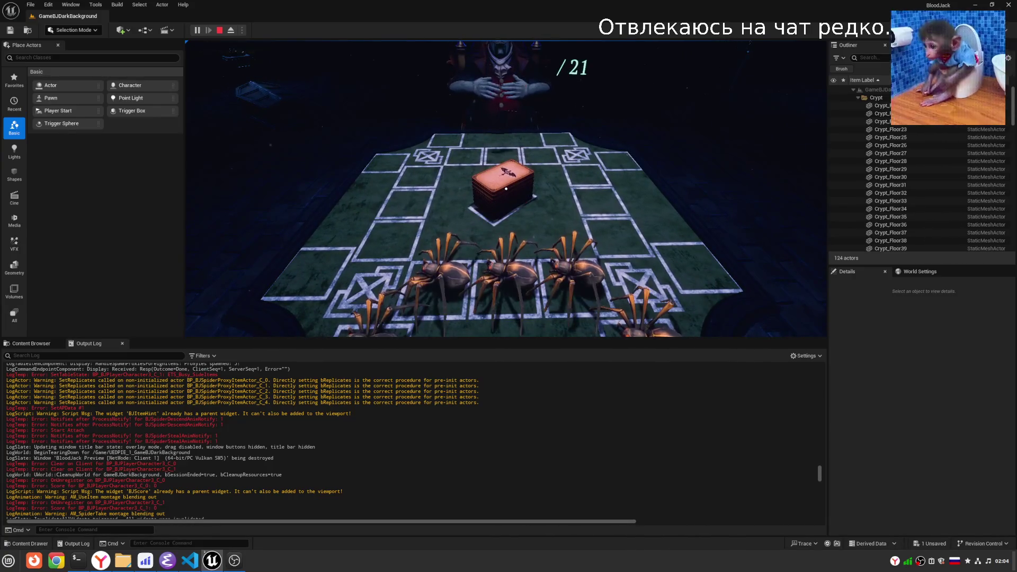
key(F8)
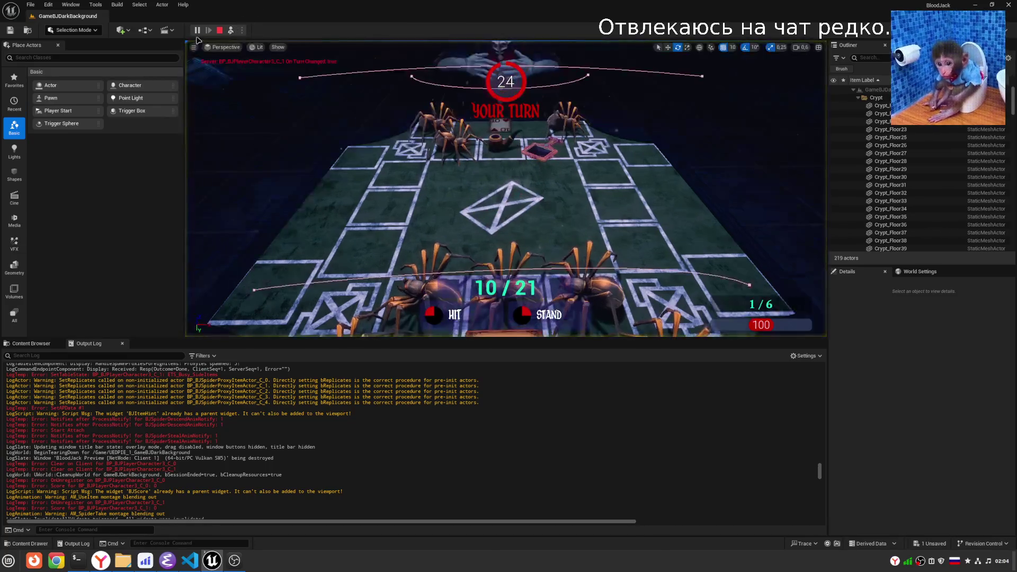
Check Simulate Physics on a spider's mesh component via a 'simu' filter, then possess and resume.
click(456, 148)
click(949, 349)
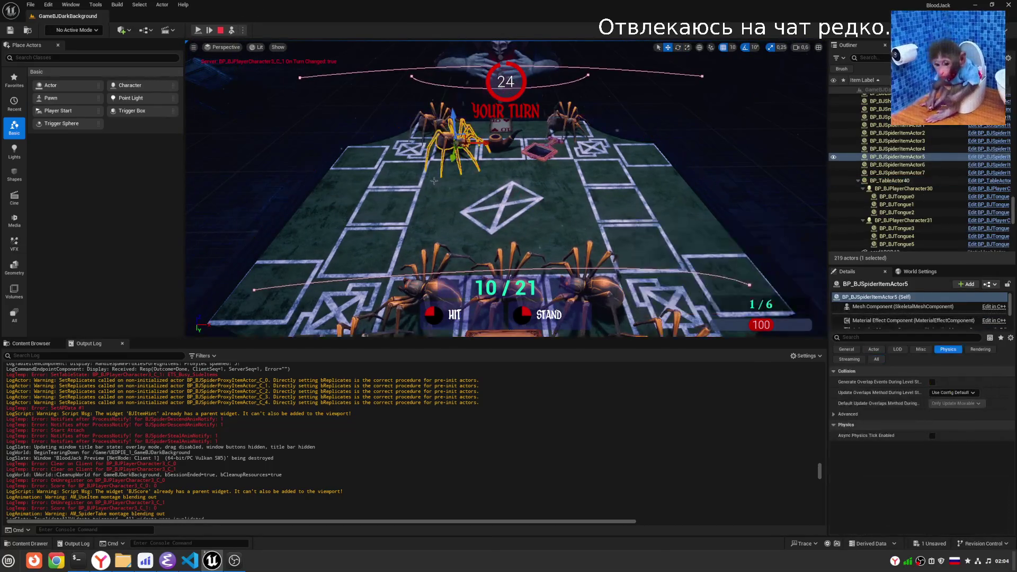
click(900, 307)
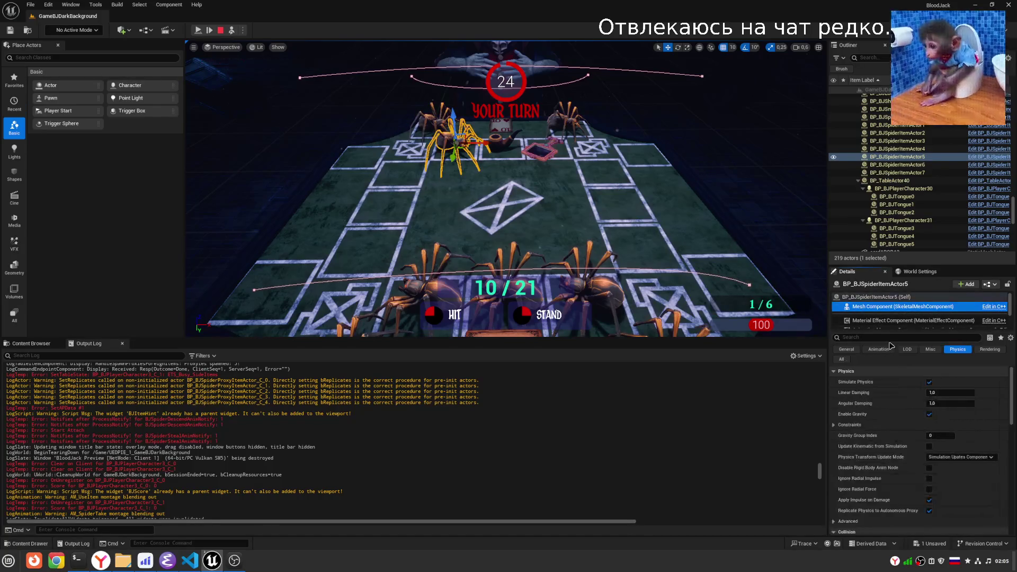
text(ышьаз)
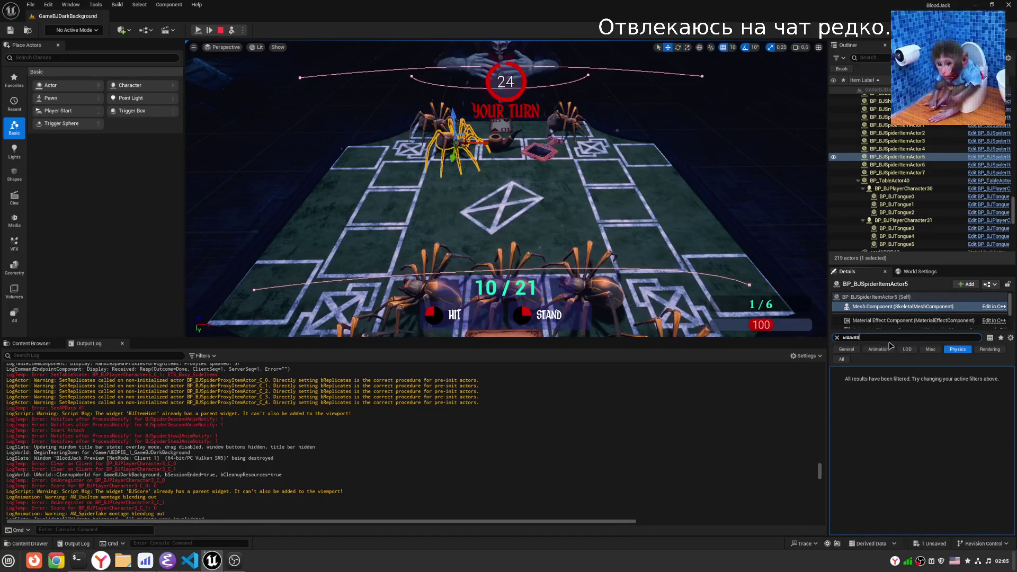
key(BackSpace)
key(BackSpace)
key(BackSpace)
text(simu)
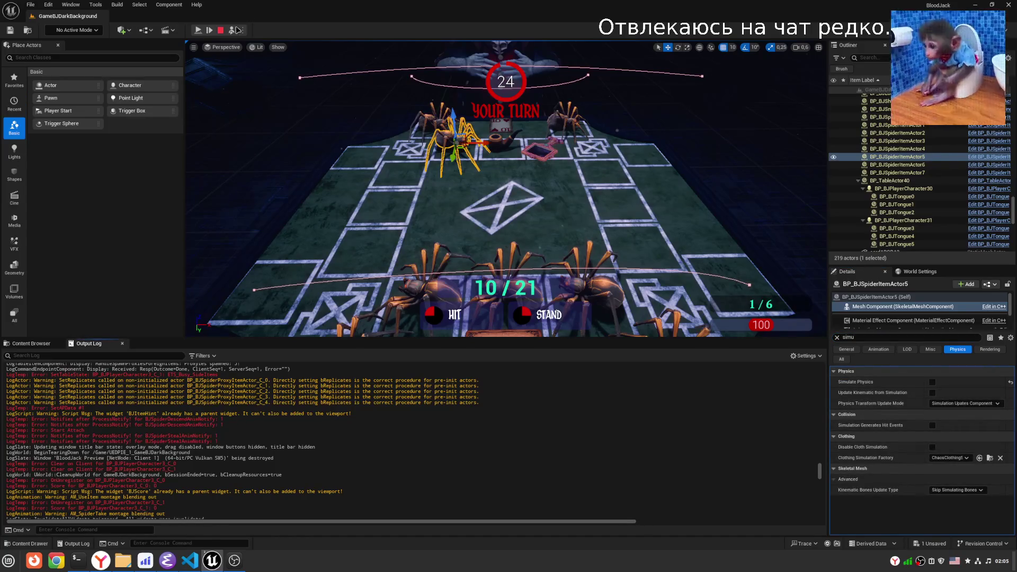
click(232, 30)
click(197, 31)
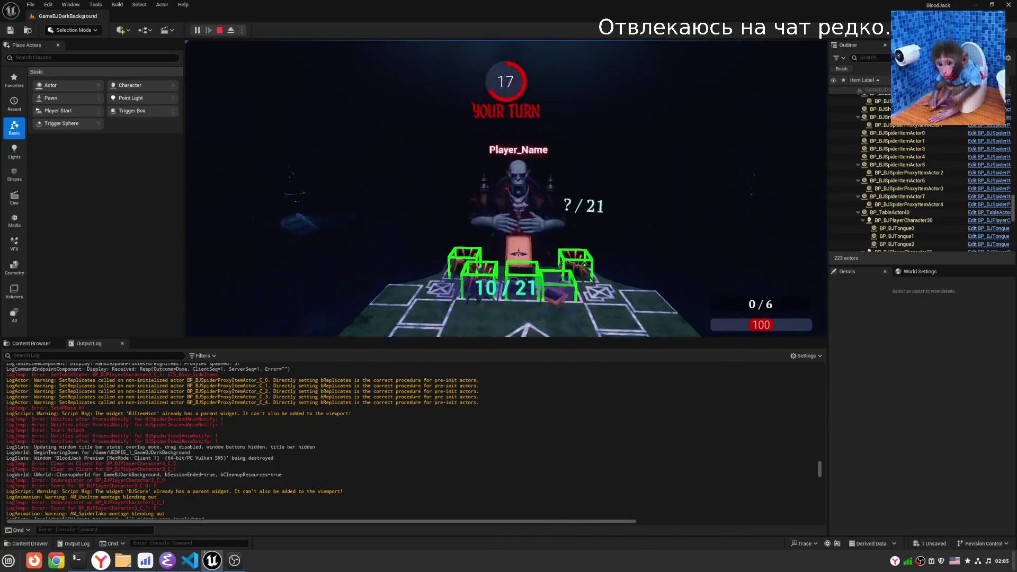
End the play session with Esc and bring the Emacs code editor forward.
key(Escape)
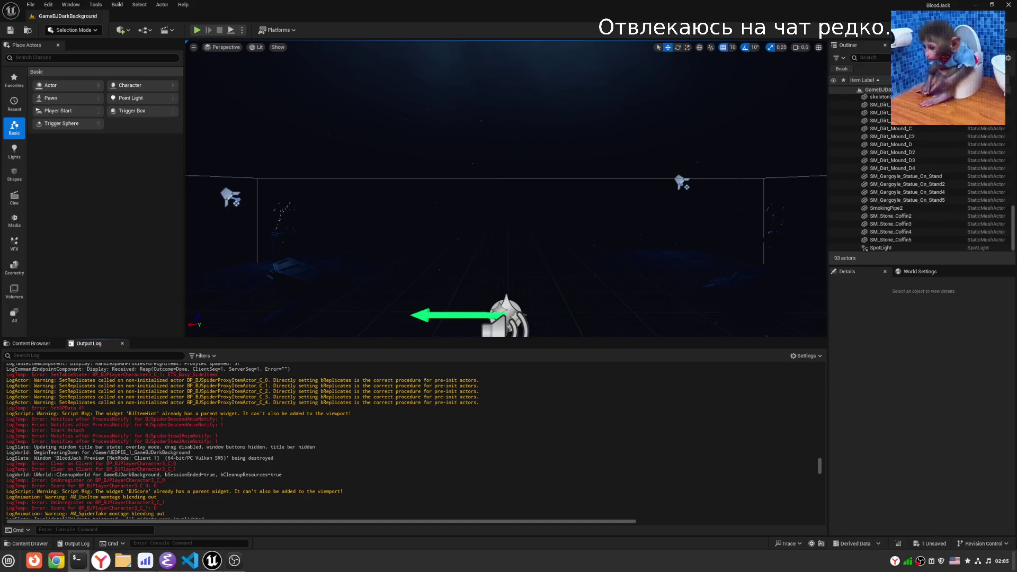
key(alt+shift)
click(168, 560)
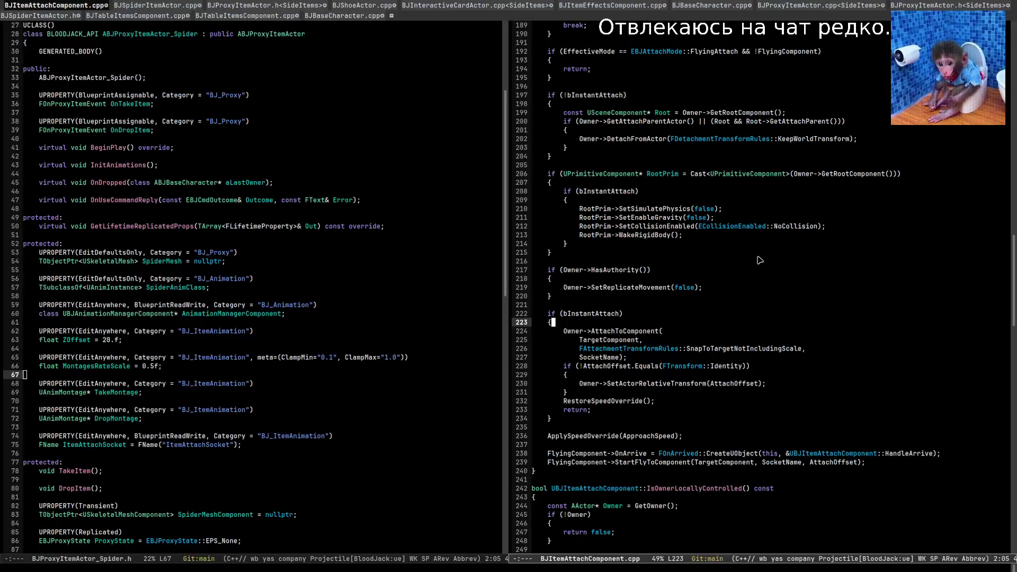
Find the attach function in BJProxyItemActor_Spider.cpp and check BJItemAttachComponent.h declarations.
scroll(726, 214, up, 5)
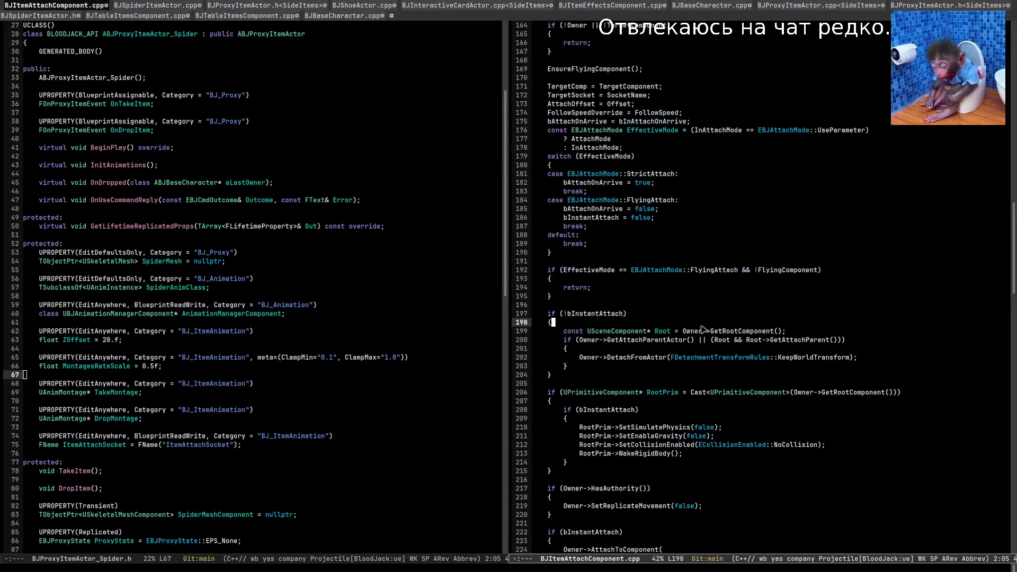
click(777, 237)
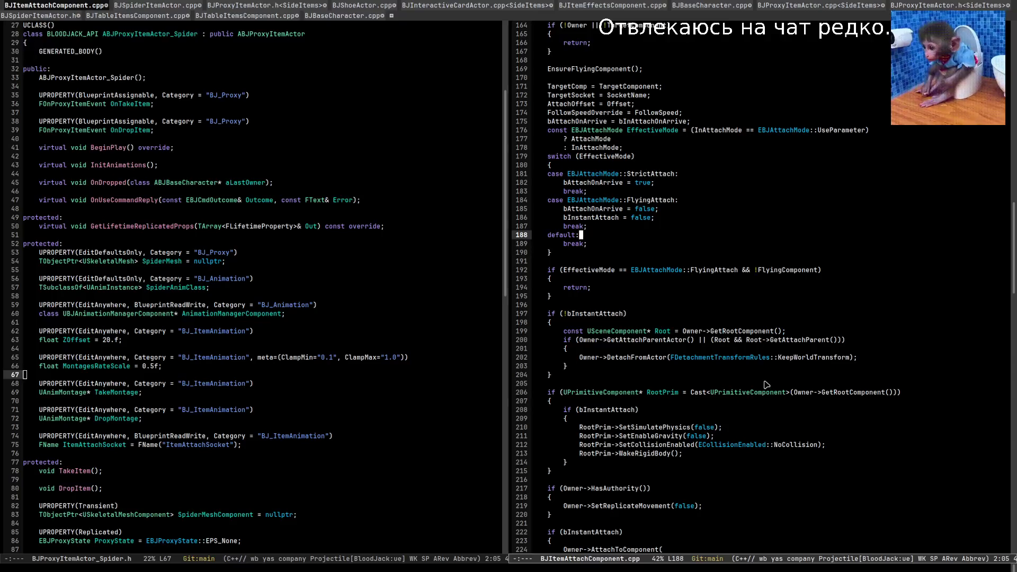
click(716, 279)
key(ctrl+x)
key(Left)
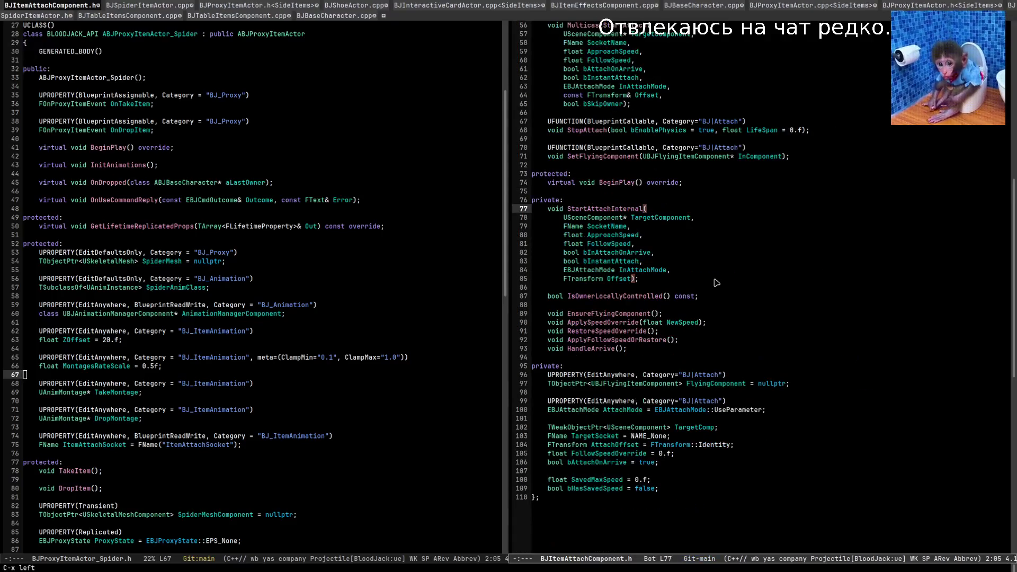
key(ctrl+x)
key(Left)
Replace the StartAttach code with disabling physics and AttachToComponent using SnapToTargetNotIncludingScale.
key(Down)
key(Down)
key(Down)
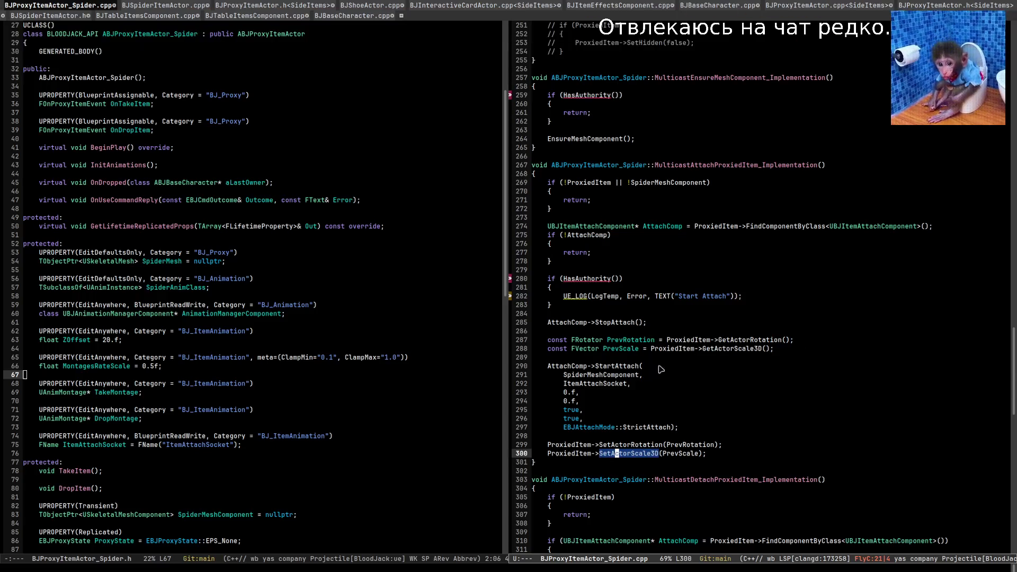
click(624, 384)
click(588, 375)
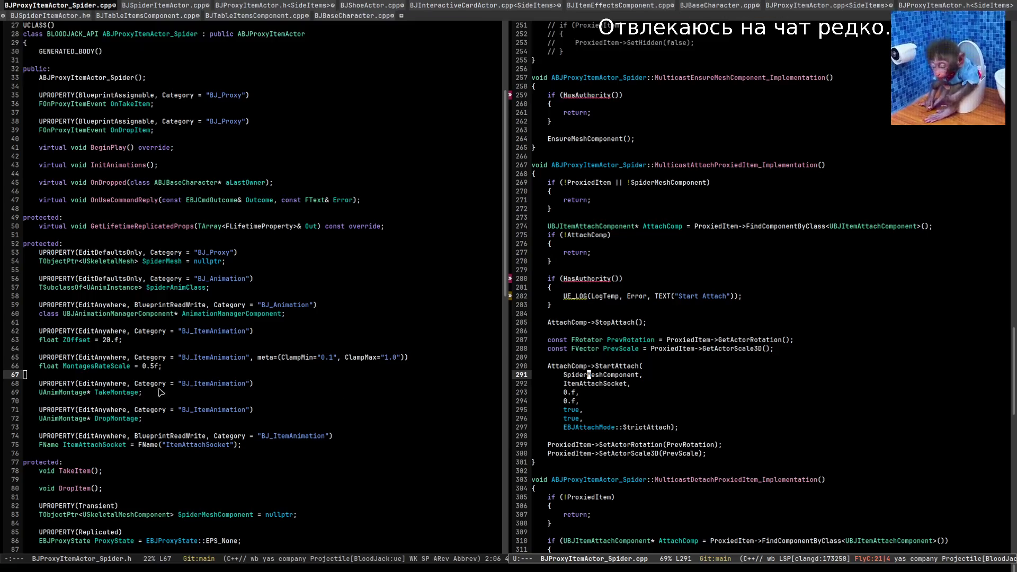
scroll(161, 389, down, 2)
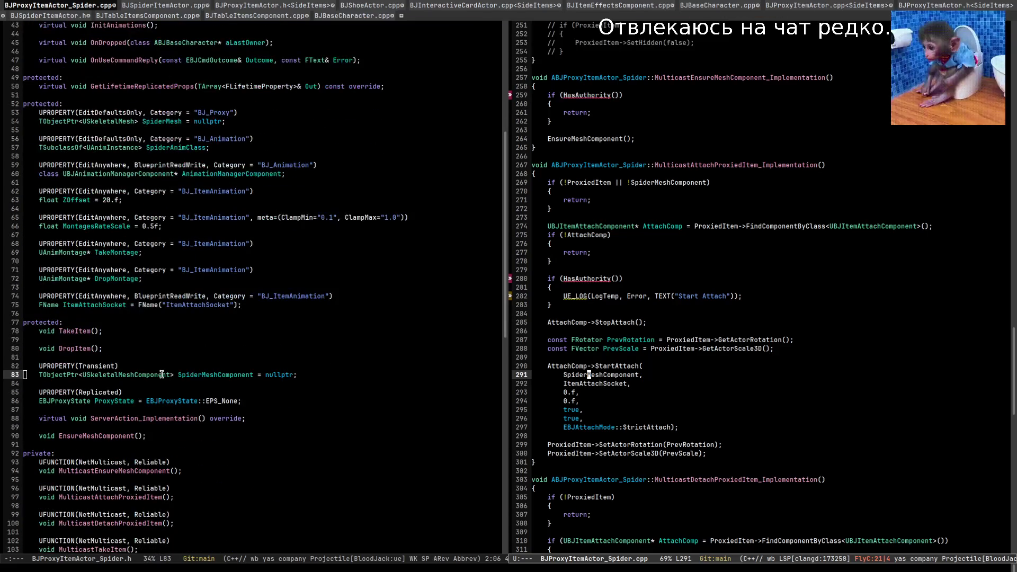
key(Down)
key(Down)
key(Down)
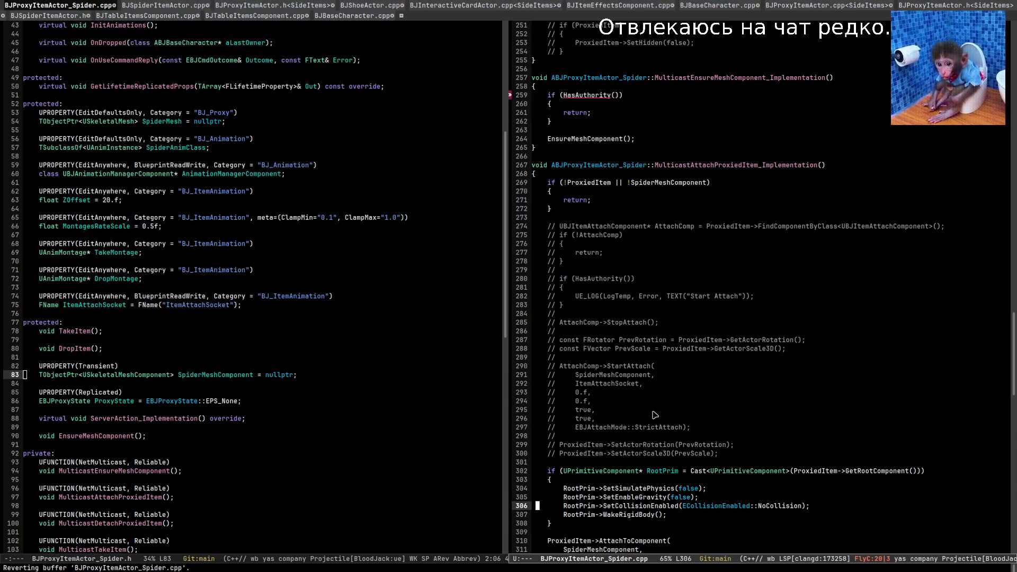
scroll(673, 416, down, 3)
click(698, 458)
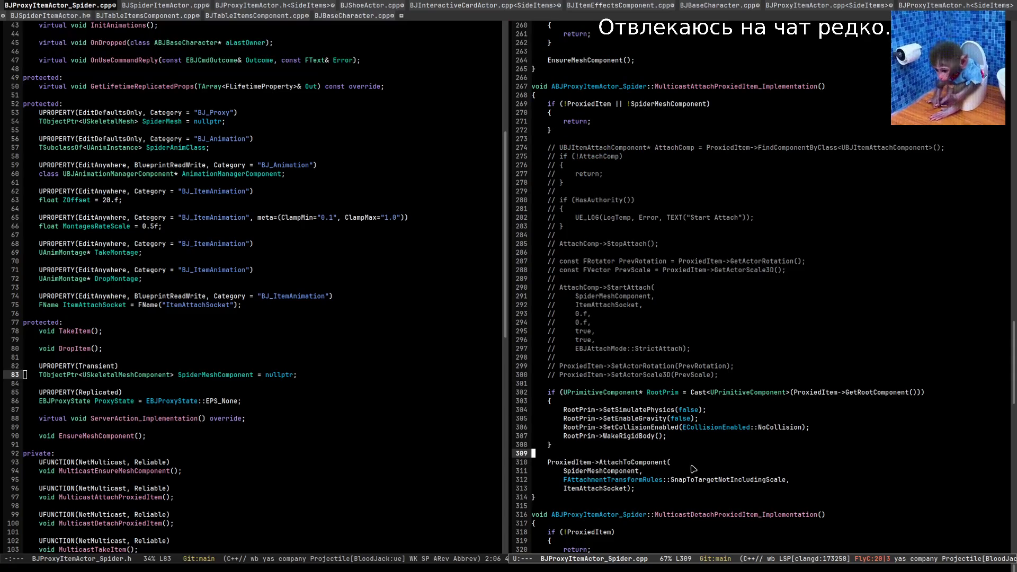
Live compile with Ctrl+Alt+F11 and clear the Output Log while it builds.
key(alt+Tab)
key(ctrl+alt+F11)
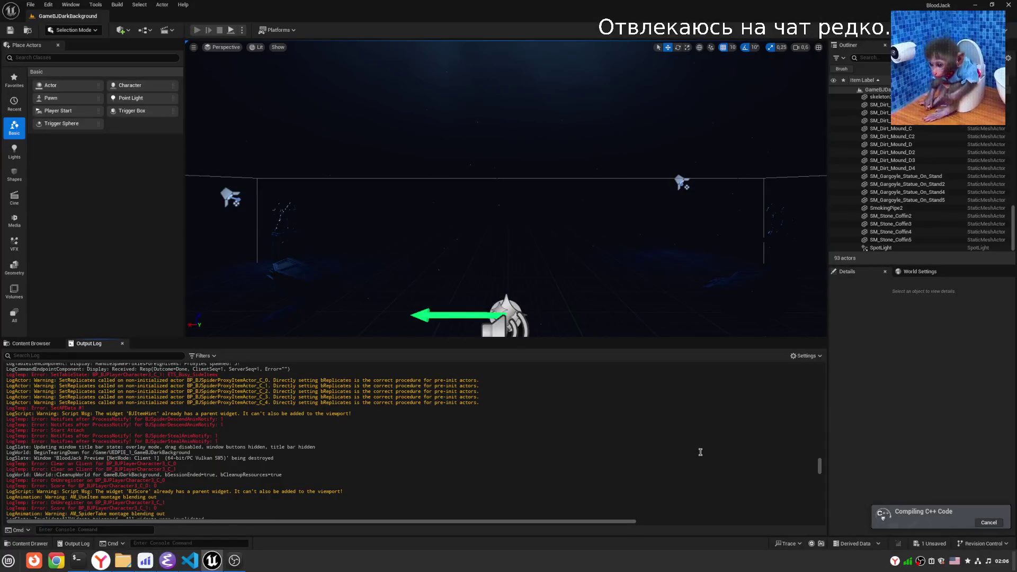
right_click(488, 409)
click(514, 418)
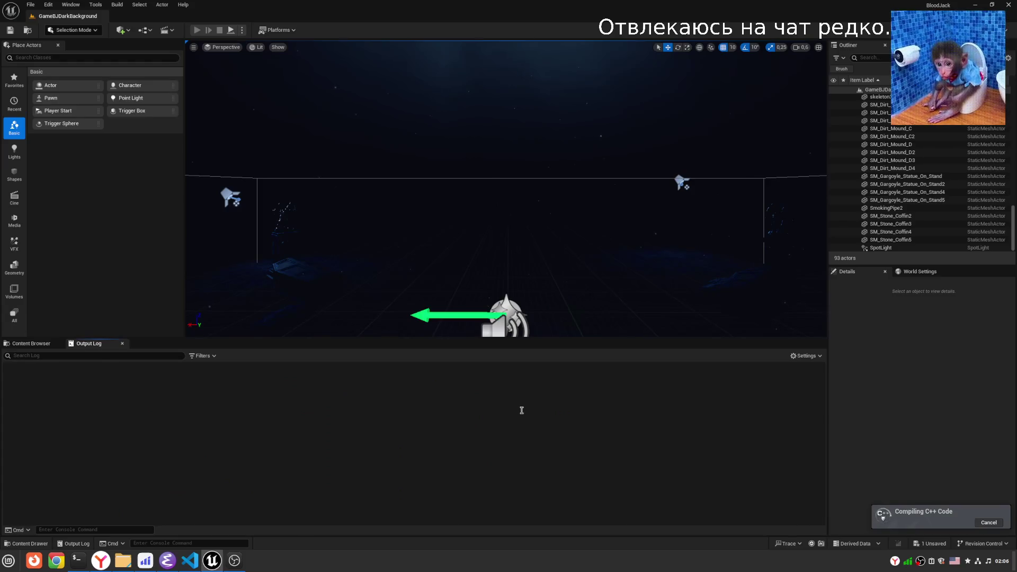
drag(522, 276, 522, 297)
scroll(586, 161, down, 2)
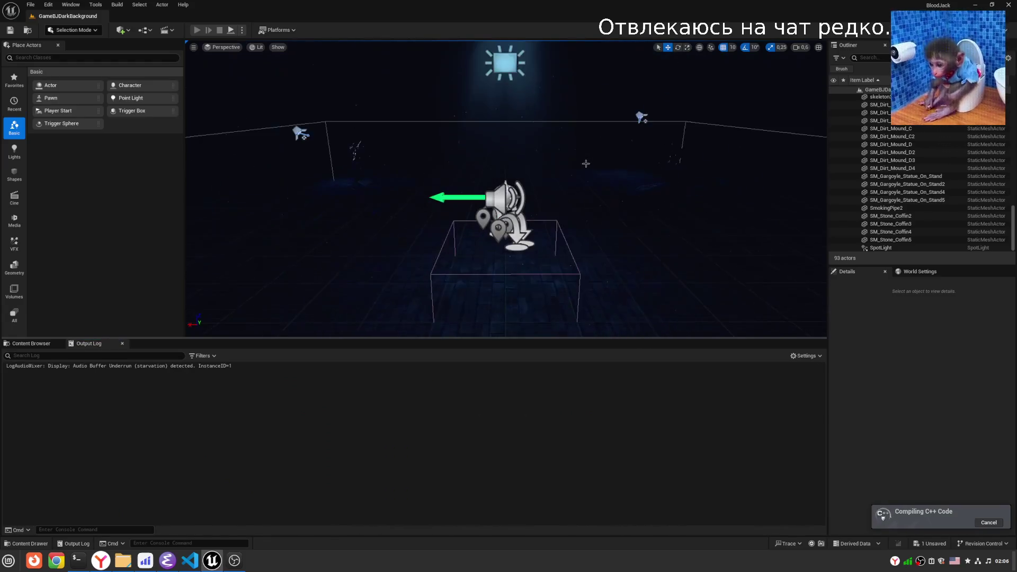
scroll(586, 162, down, 2)
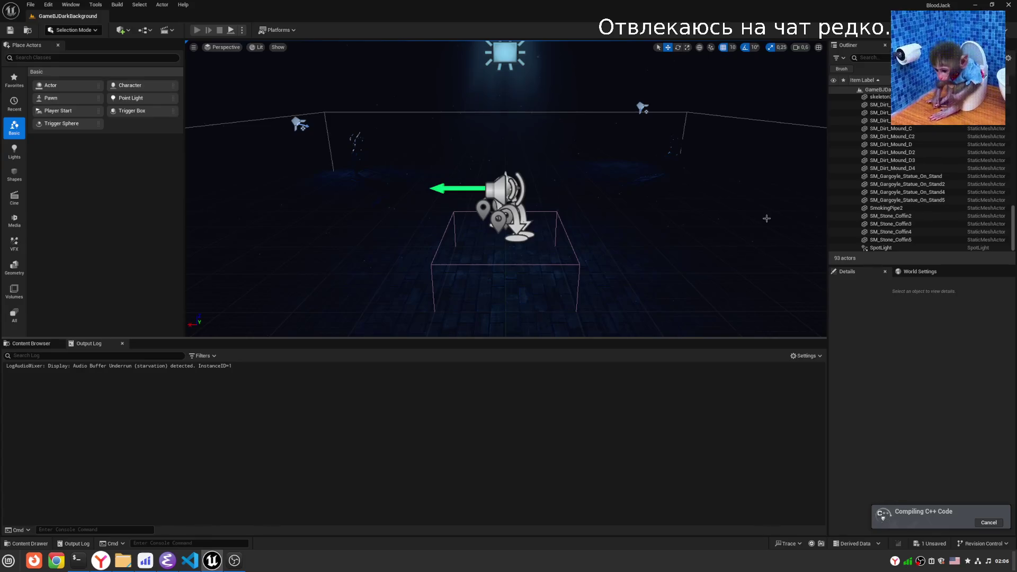
Page through the spider source in Emacs while the compile finishes.
click(177, 561)
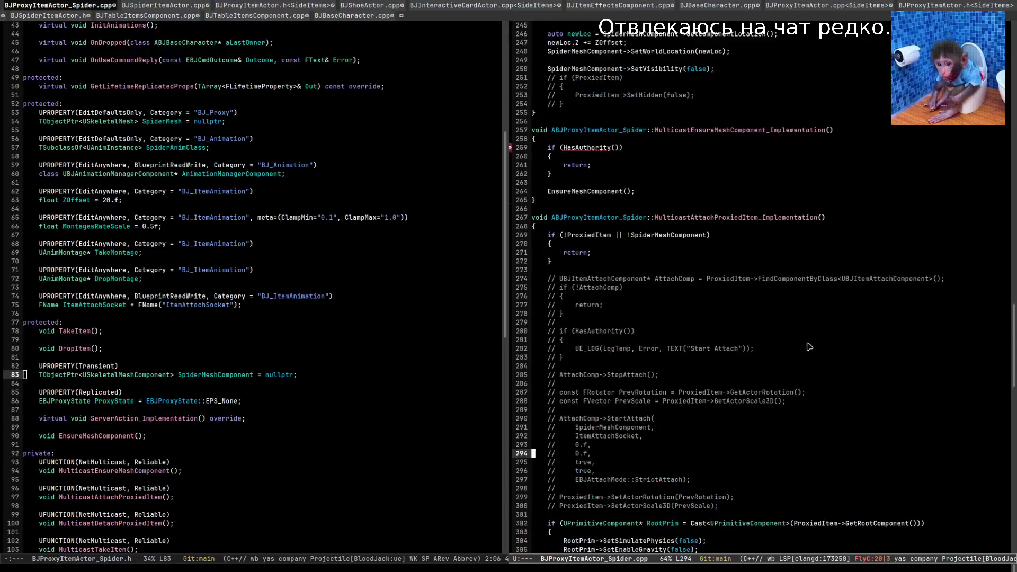
key(Page_Up)
key(Page_Up)
key(Page_Up)
key(Page_Up)
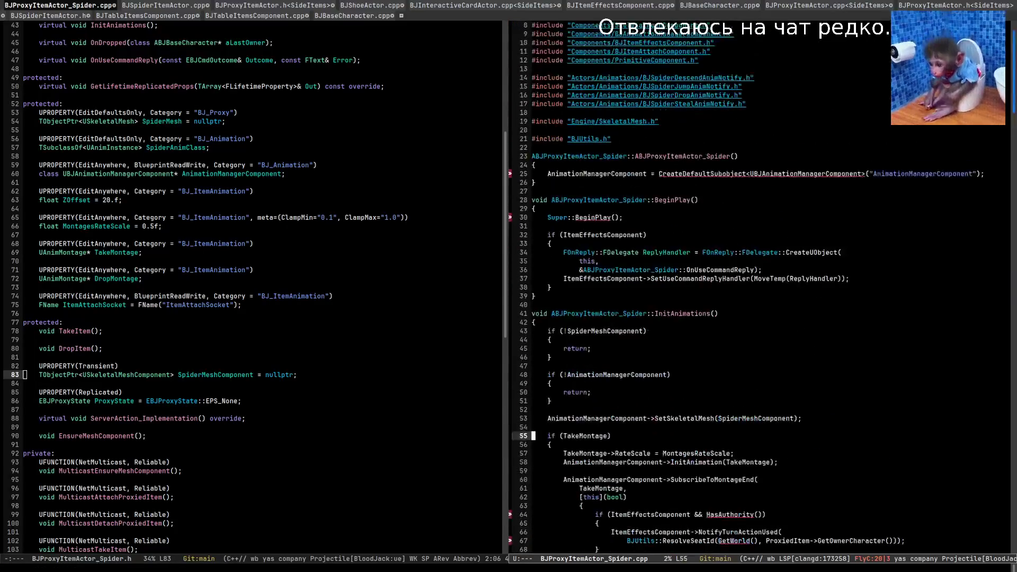
key(Page_Down)
key(Page_Down)
key(Page_Down)
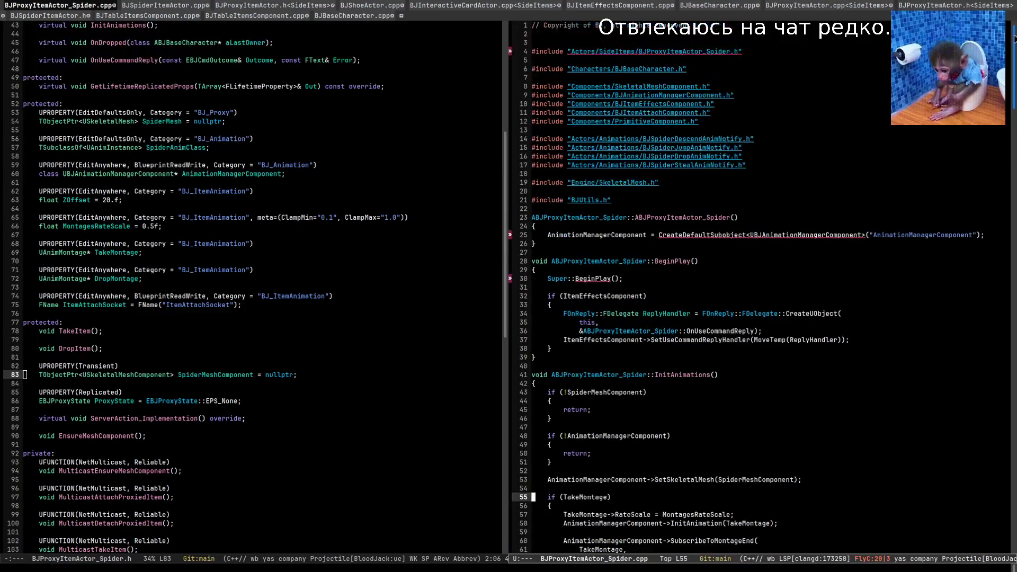
key(Page_Down)
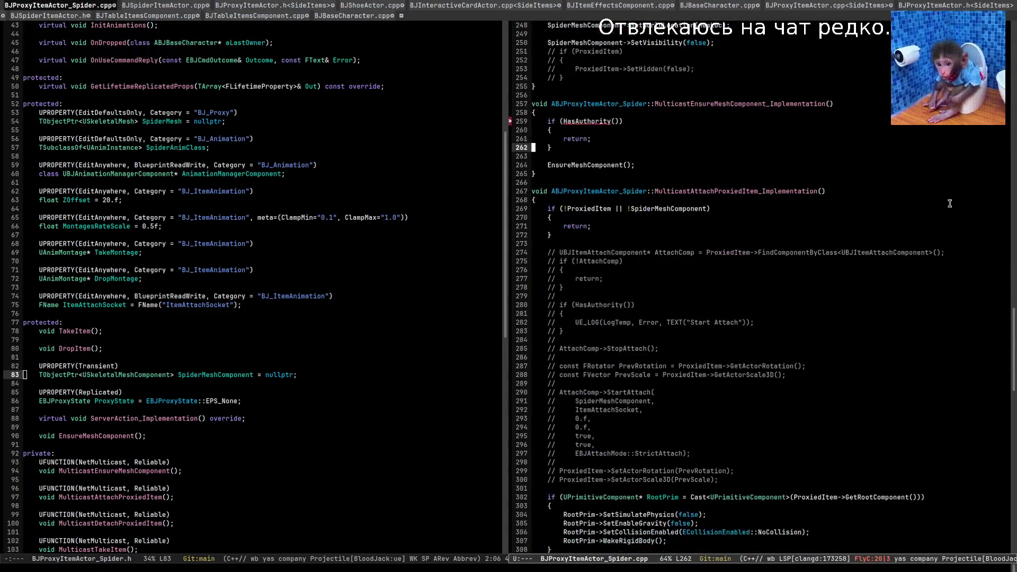
key(alt+Tab)
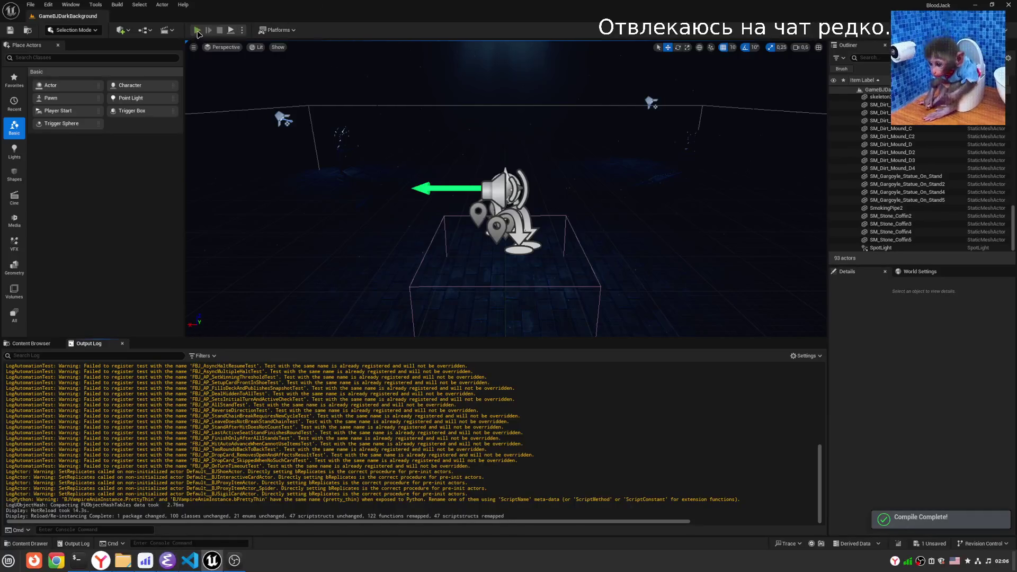
Play a turn using a spider item to steal an item, then stop the session.
key(alt+p)
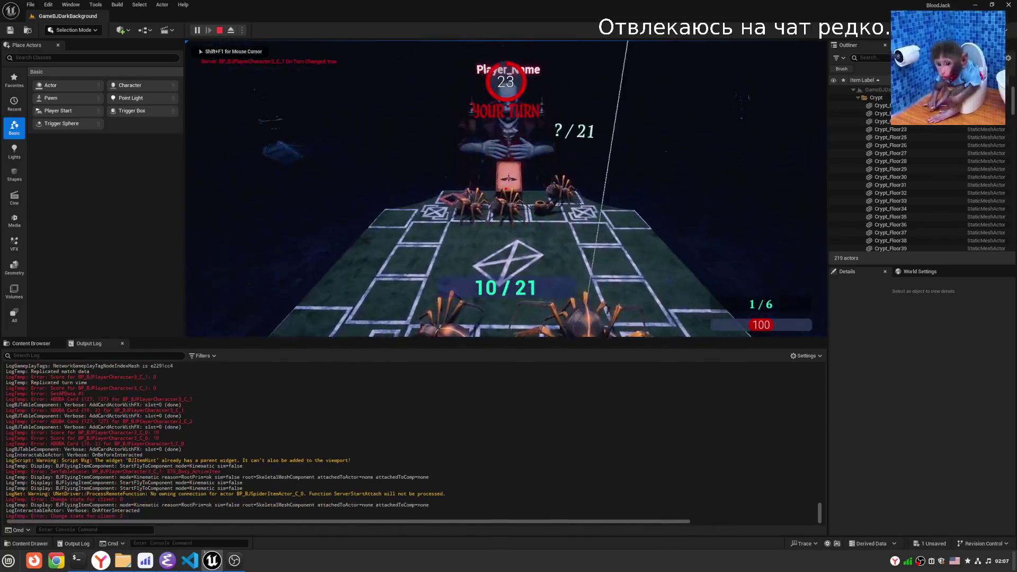
click(507, 212)
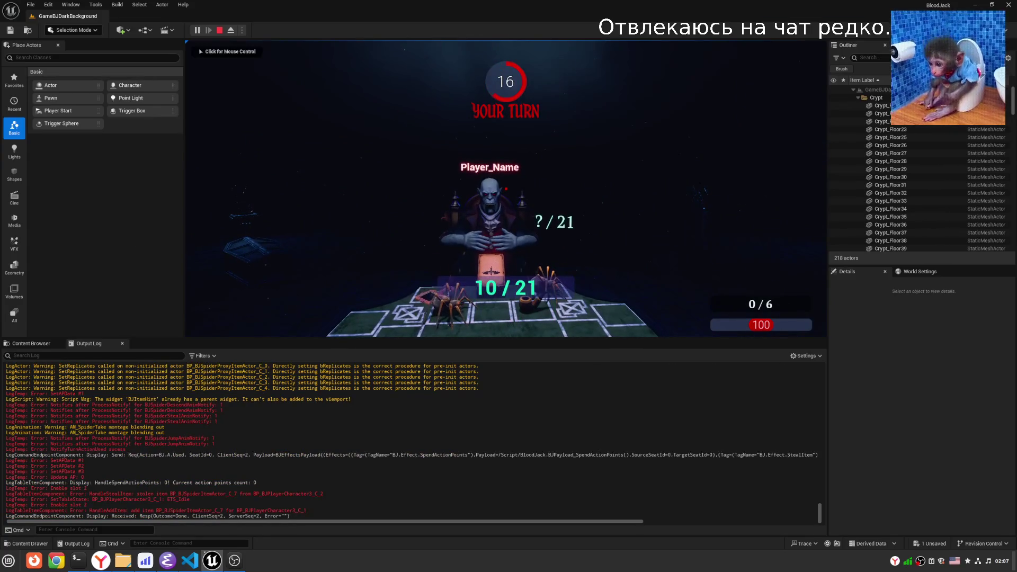
scroll(199, 477, up, 2)
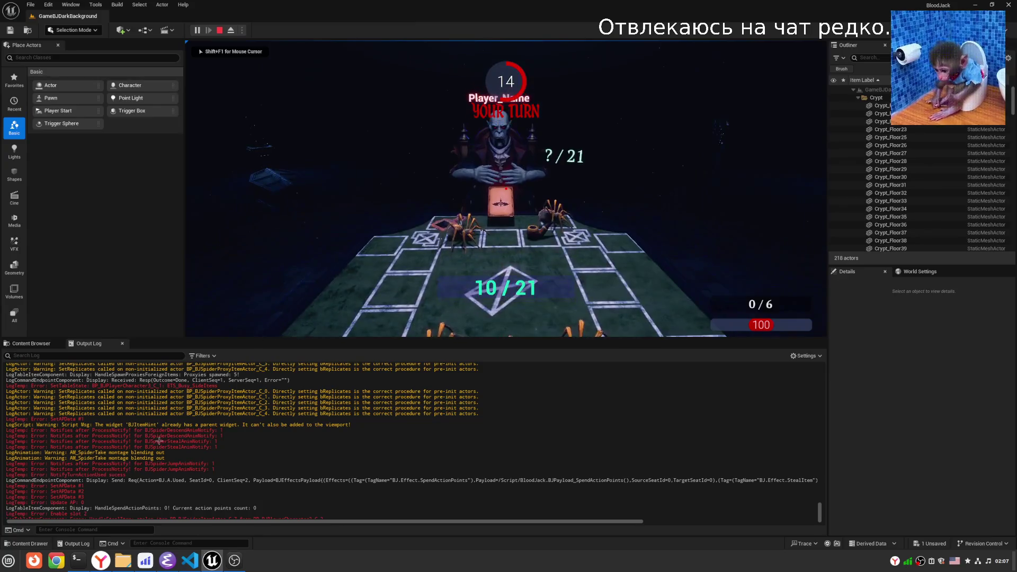
key(Escape)
click(190, 561)
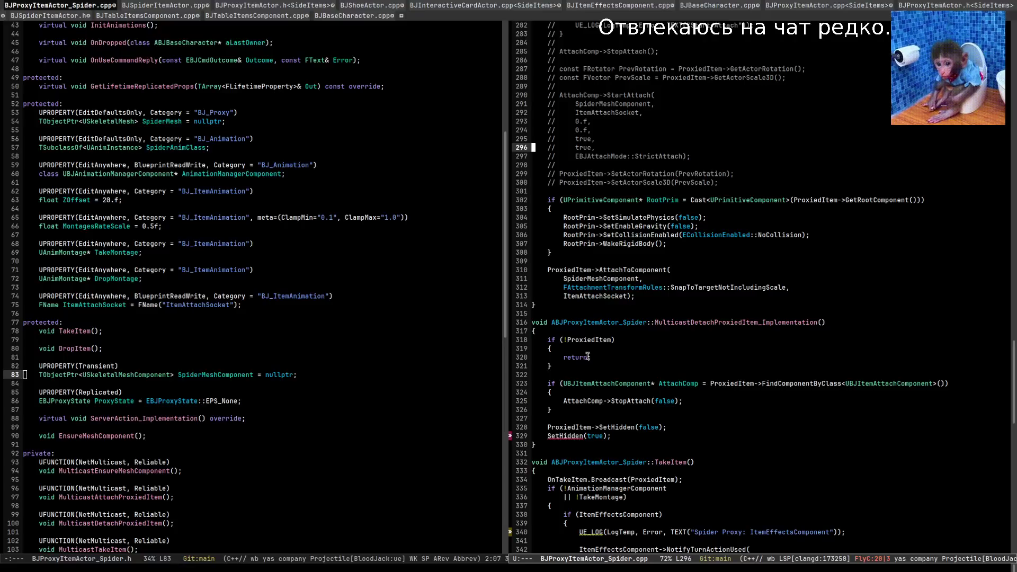
Change the AttachToComponent argument on line 311 to SpiderMeshComponent.Get().
mouse_move(717, 319)
scroll(683, 365, up, 2)
scroll(683, 365, up, 3)
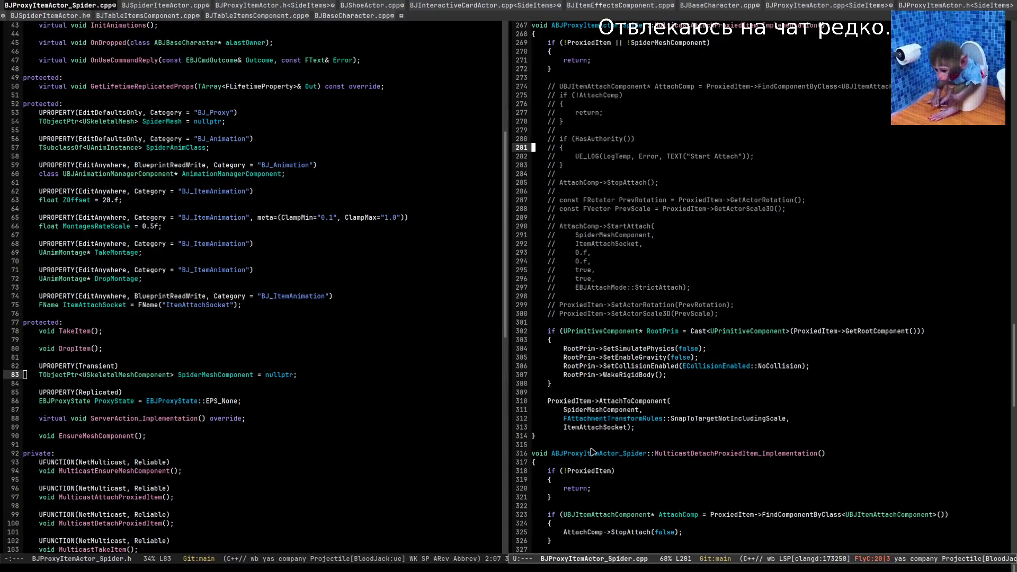
click(605, 410)
key(Right)
key(Right)
key(Right)
text(.)
key(Return)
key(alt+Tab)
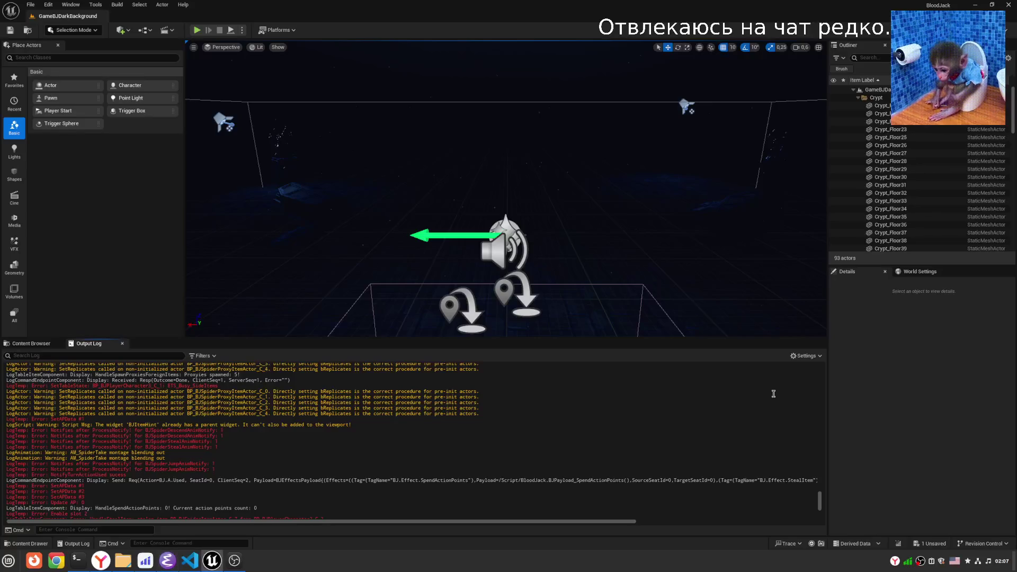
Compile the Get() fix with Ctrl+Alt+F11, clear the Output Log, and start a new play session.
key(ctrl+alt+F11)
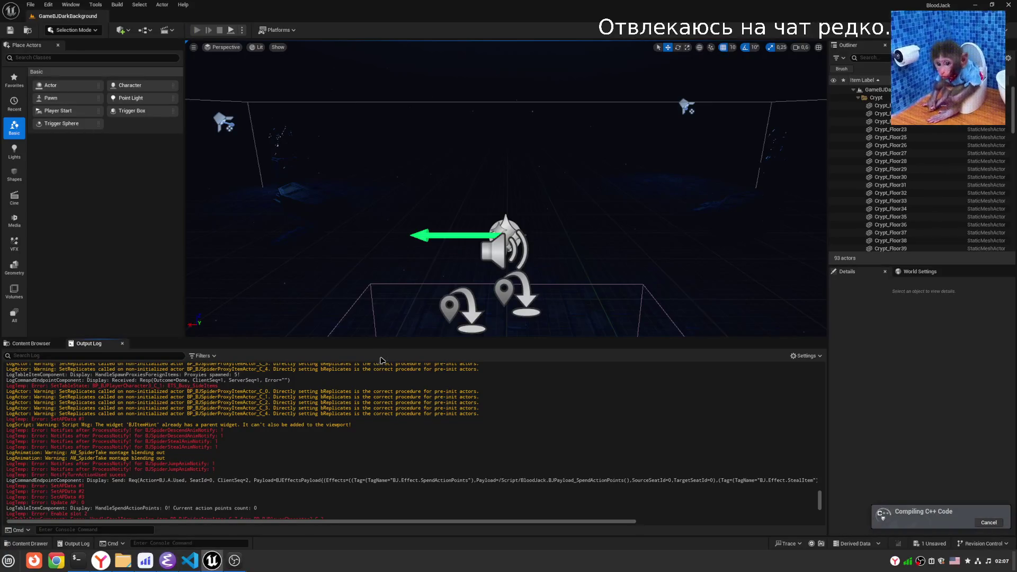
right_click(380, 374)
click(403, 465)
scroll(518, 237, up, 2)
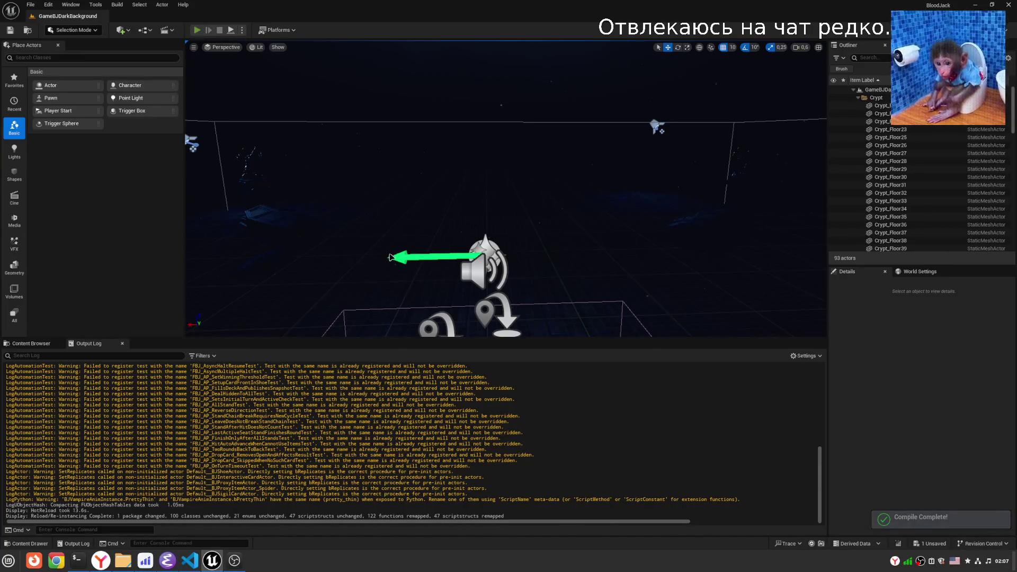
click(198, 29)
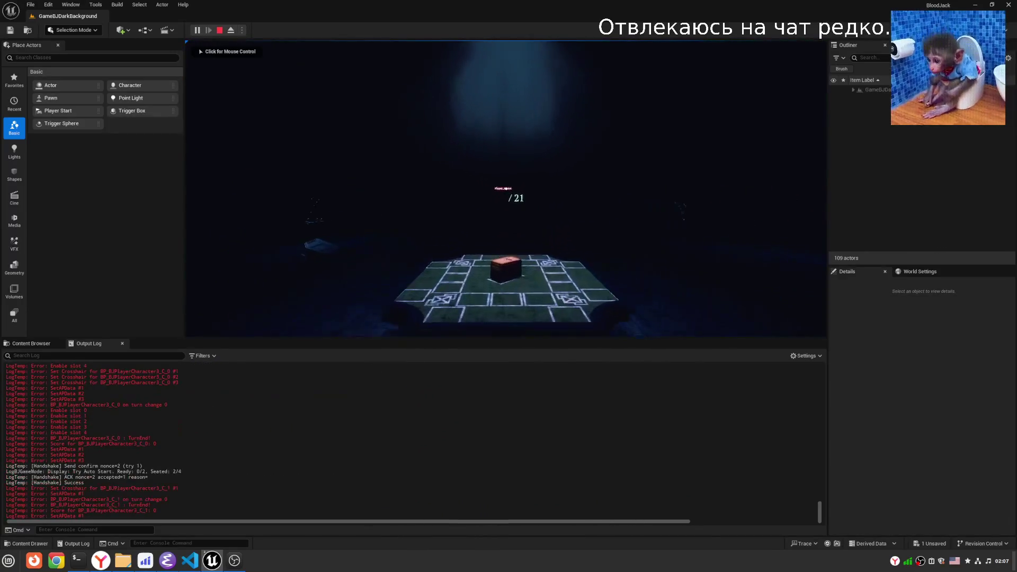
Take the highlighted spider from the board and use it, then stop the play-in-editor session.
click(529, 170)
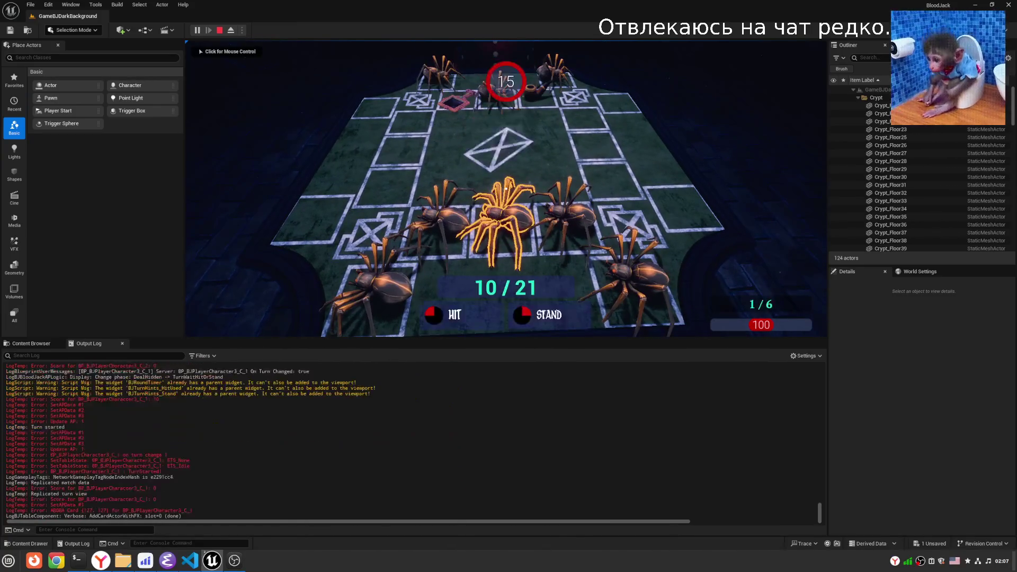
click(506, 189)
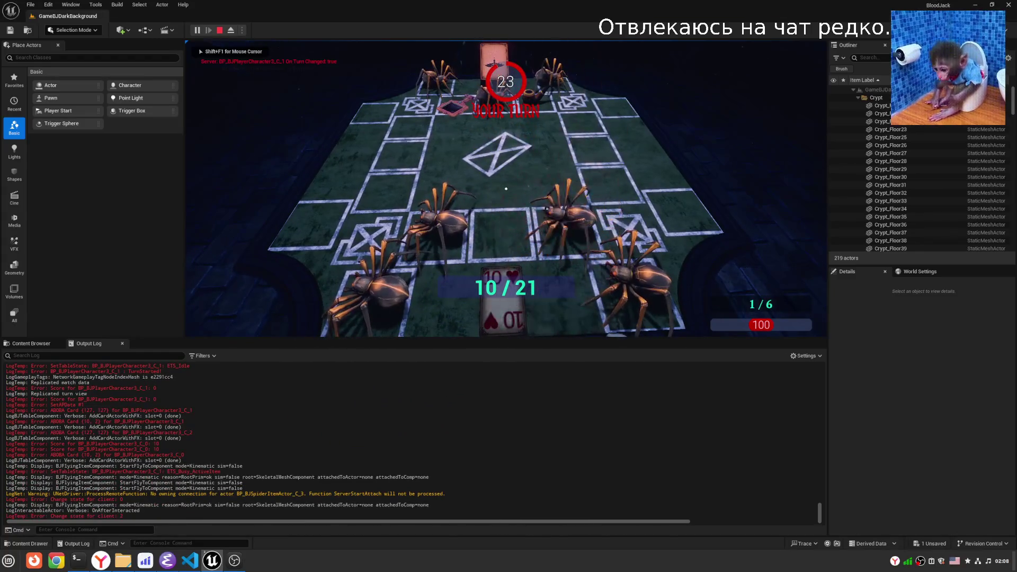
click(506, 189)
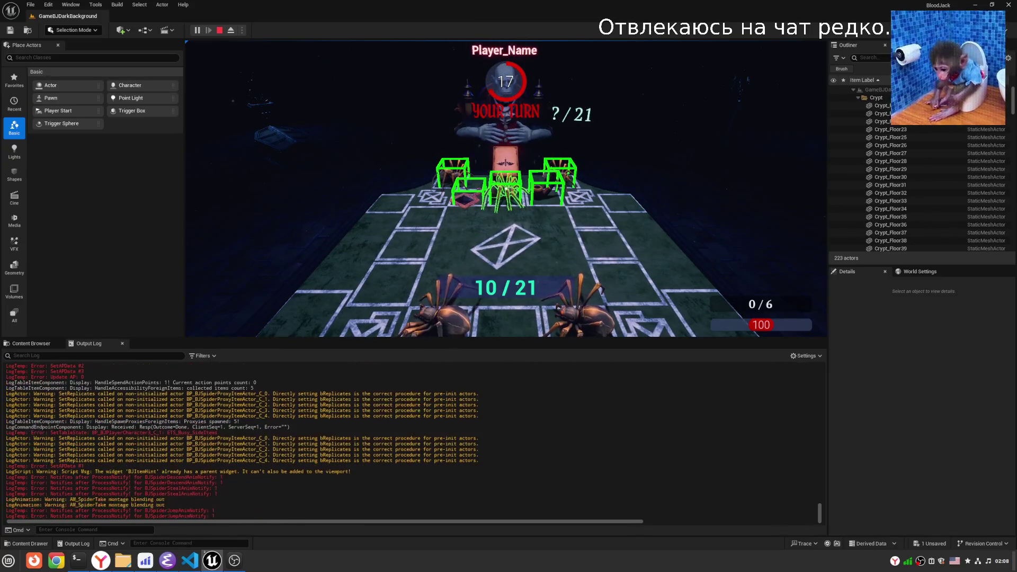
key(Escape)
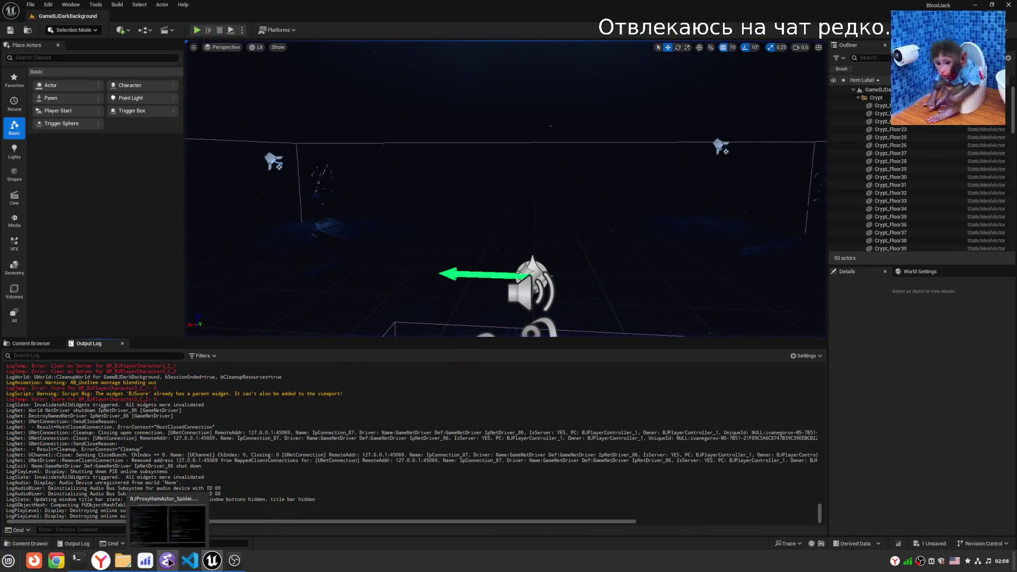
Add StopAttach, DetachFromActor(KeepWorldTransform) and authority-only SetReplicateMovement(false) above the RootPrim block.
click(167, 561)
click(804, 393)
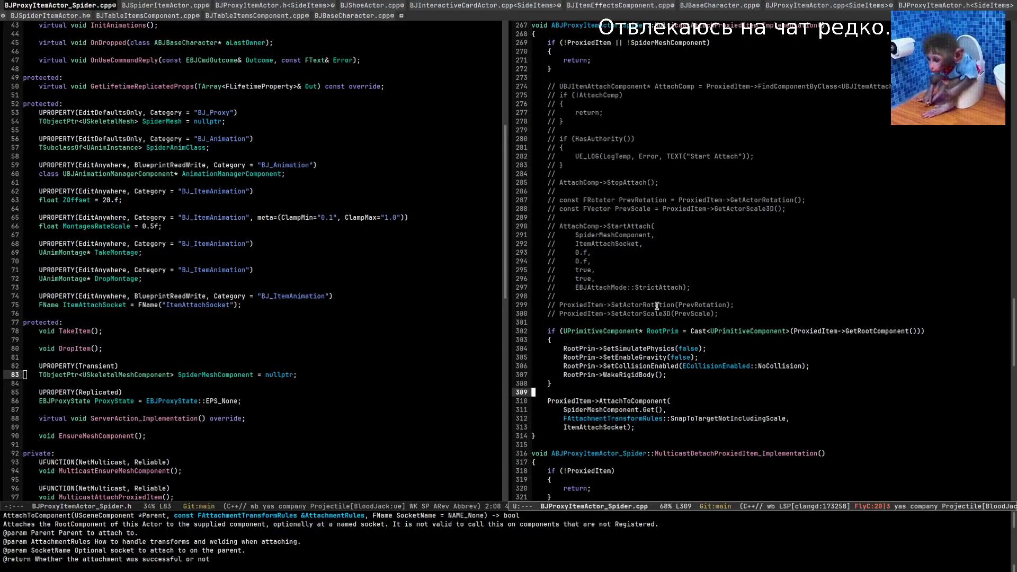
scroll(816, 374, down, 2)
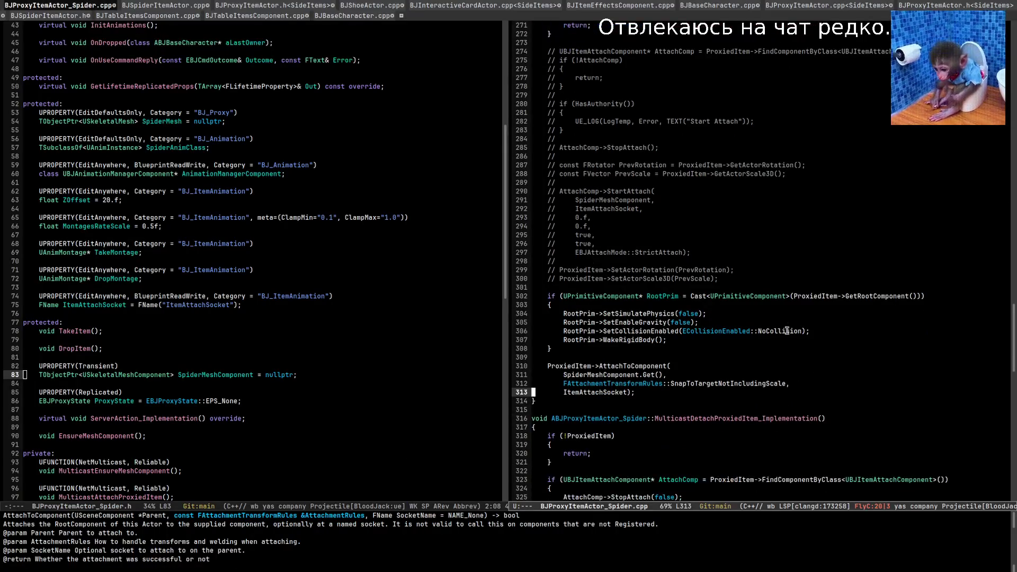
click(769, 356)
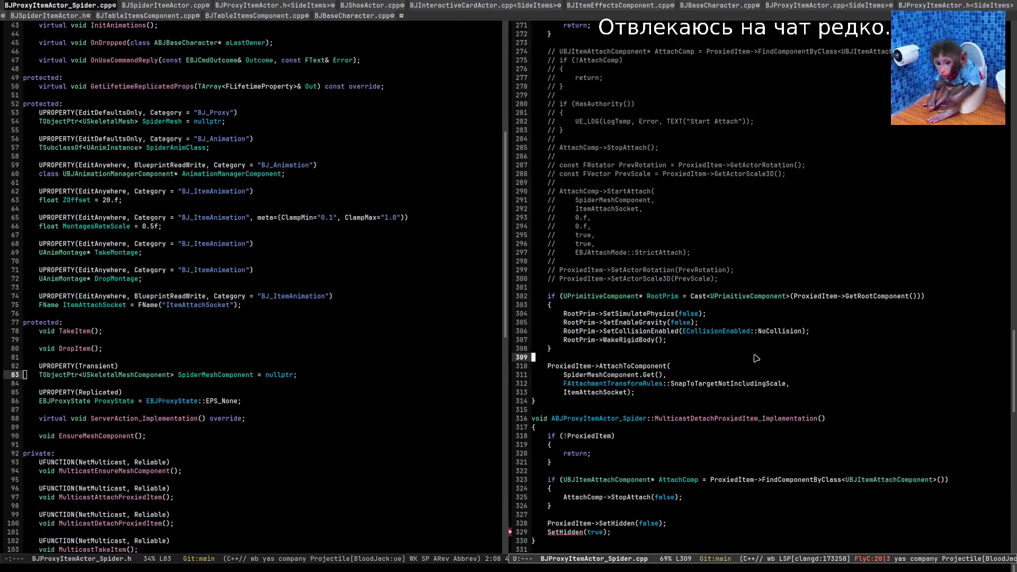
click(733, 366)
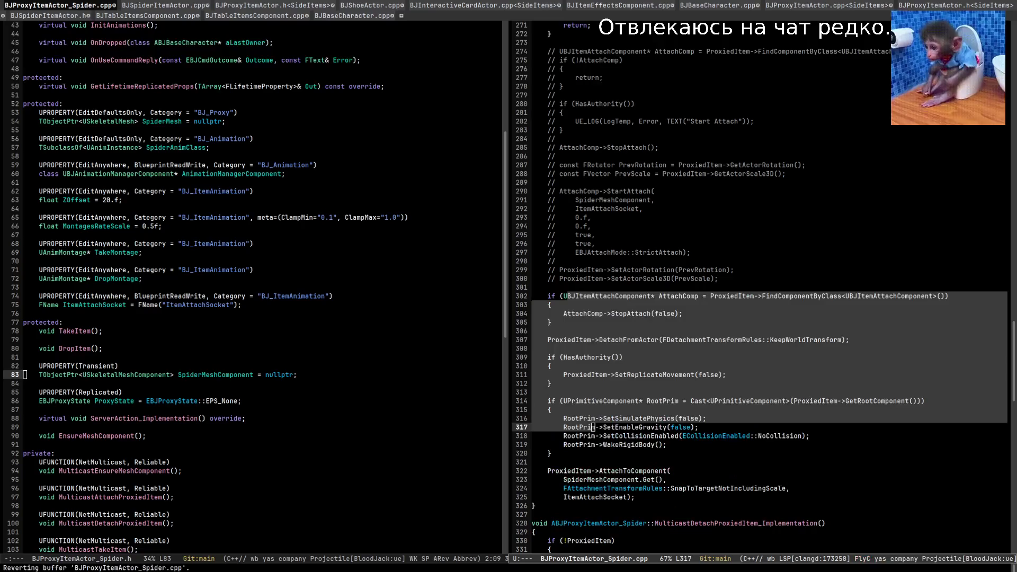
click(774, 478)
key(Down)
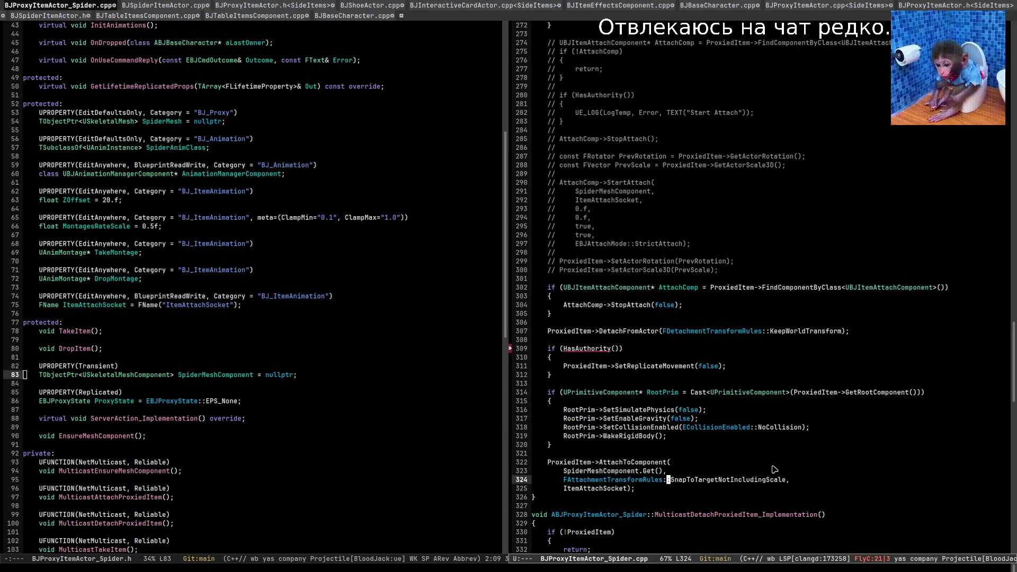
click(763, 446)
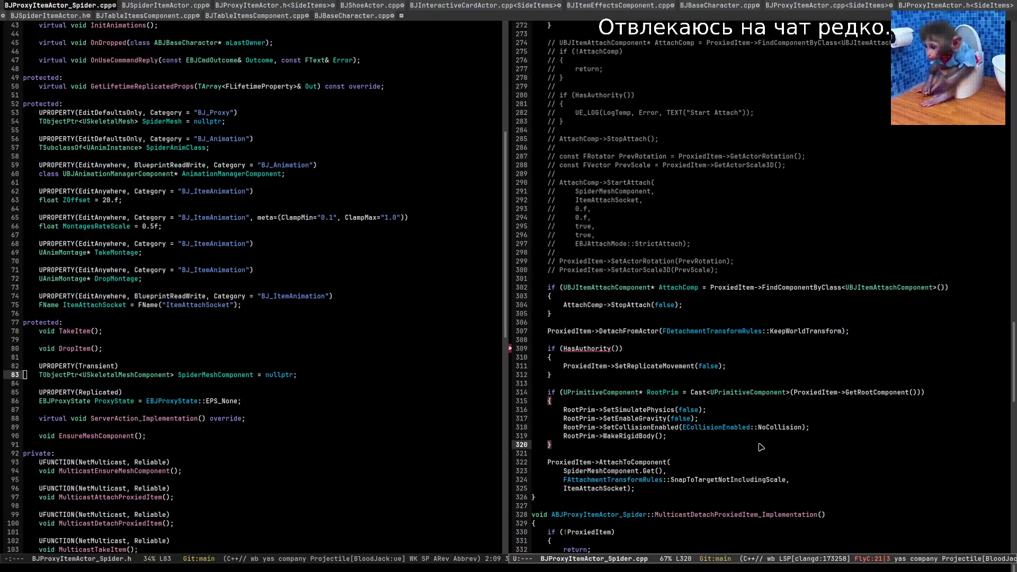
Recompile the revised attach code with Live Coding (Ctrl+Alt+F11), then check the detach call in the code.
key(alt+Tab)
key(alt+Tab)
key(alt+Tab)
key(ctrl+alt+F11)
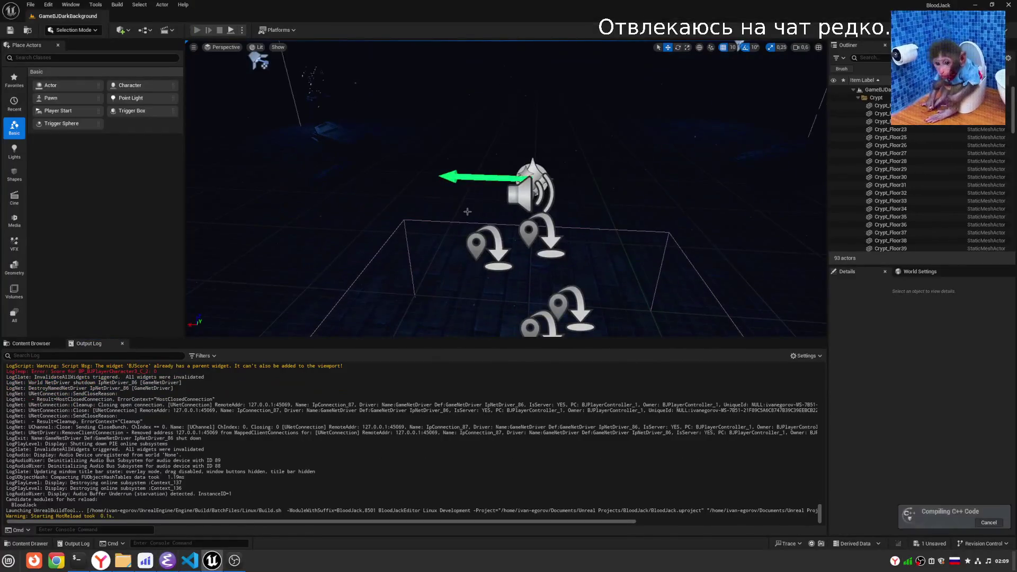
key(alt+Tab)
key(Up)
key(Up)
key(Up)
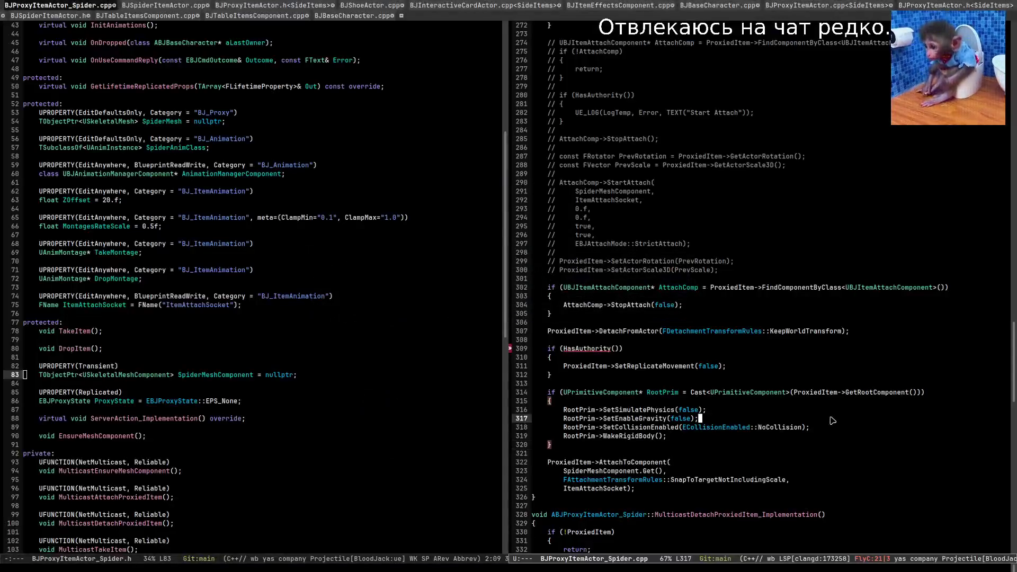
click(639, 342)
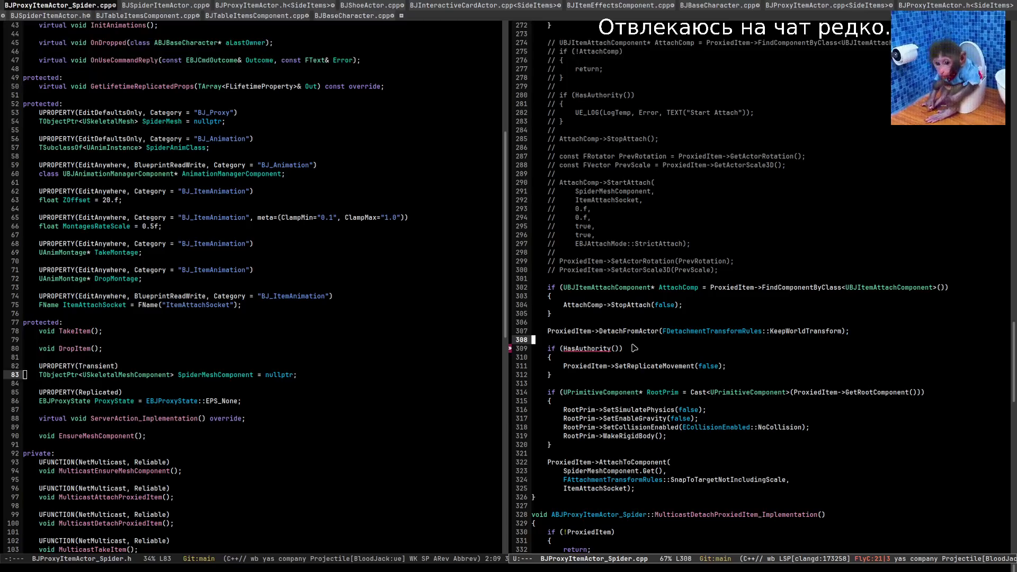
Back in Unreal Editor, start a Play In Editor session of the card table with Alt+P.
key(alt+Tab)
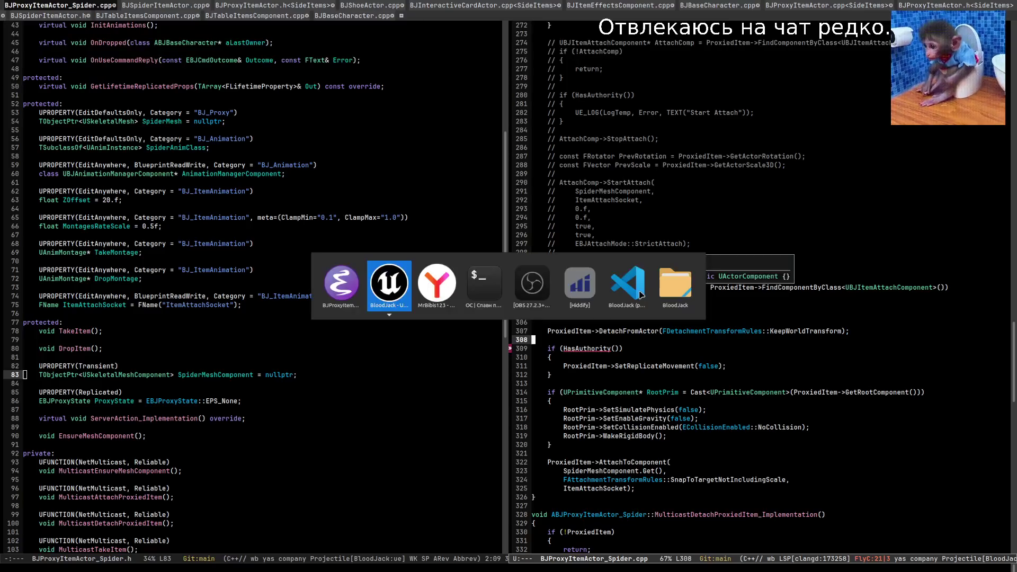
scroll(350, 46, down, 3)
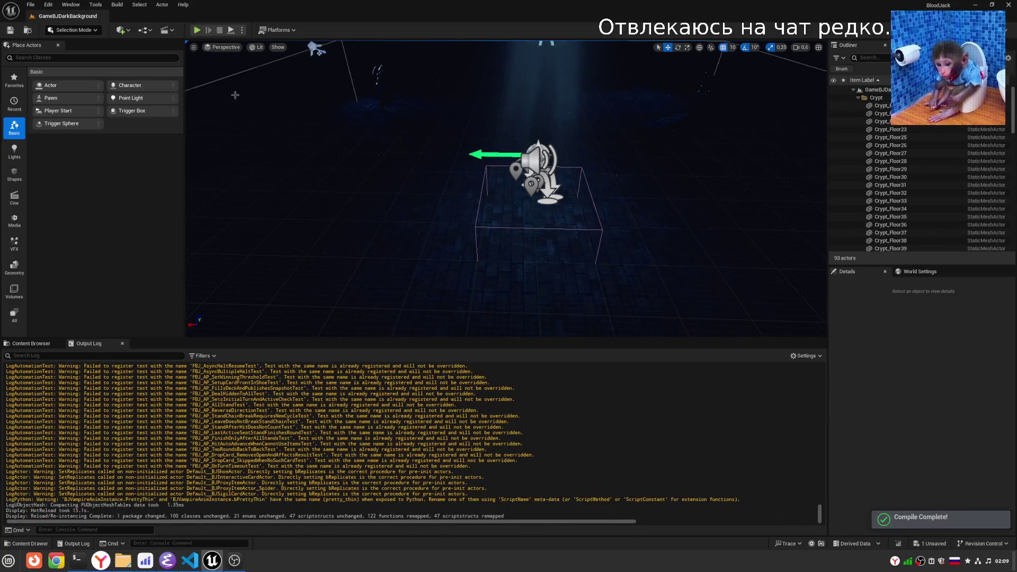
key(alt+p)
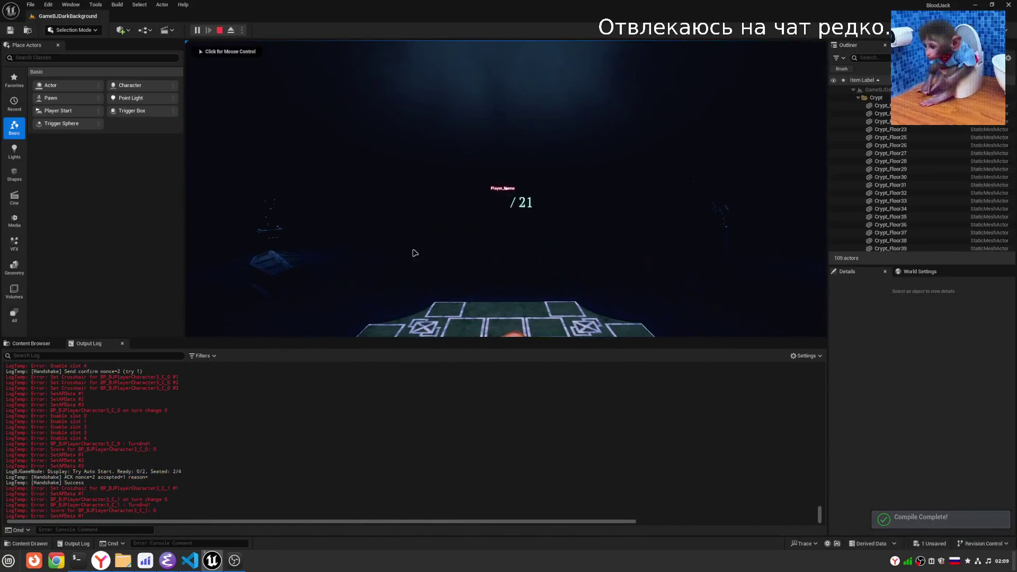
Stop the spider-turn play test, save the Spider_Skeleton asset via Save Selected, and switch away from Unreal.
click(389, 162)
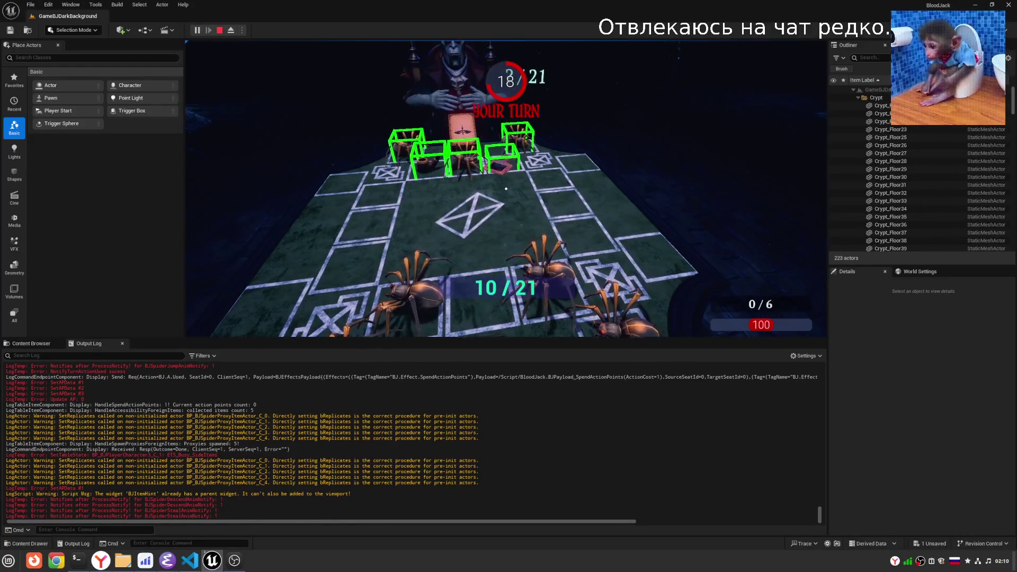
key(Escape)
key(ctrl+shift+s)
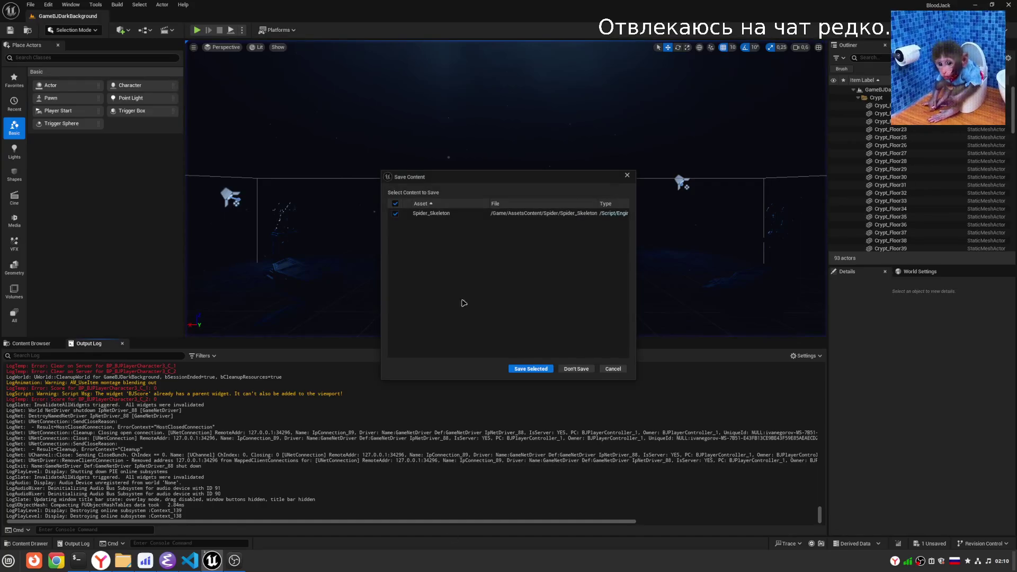
click(549, 366)
key(alt+Tab)
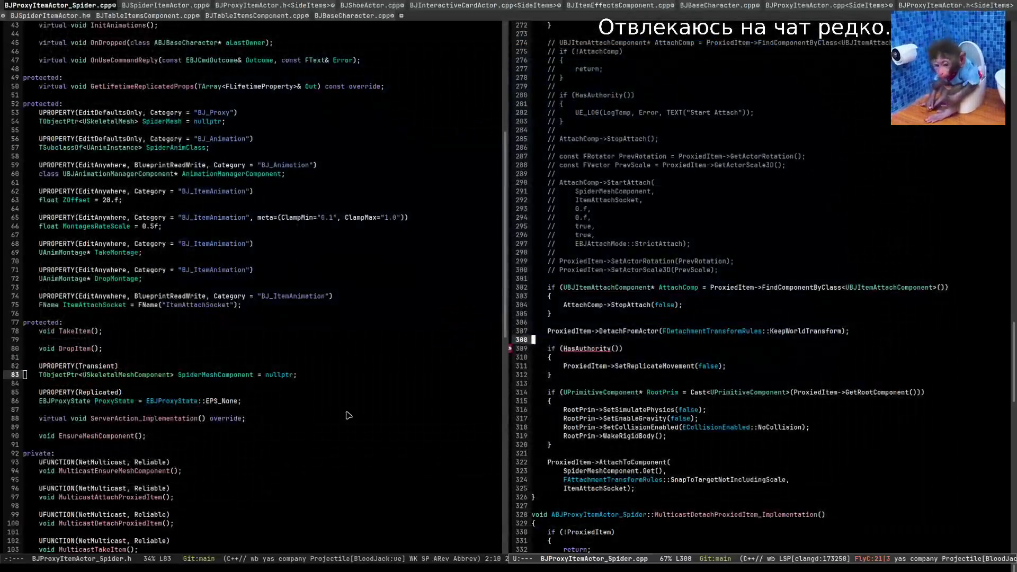
key(alt+Tab)
key(alt+Tab)
key(alt+Tab)
key(alt+Tab)
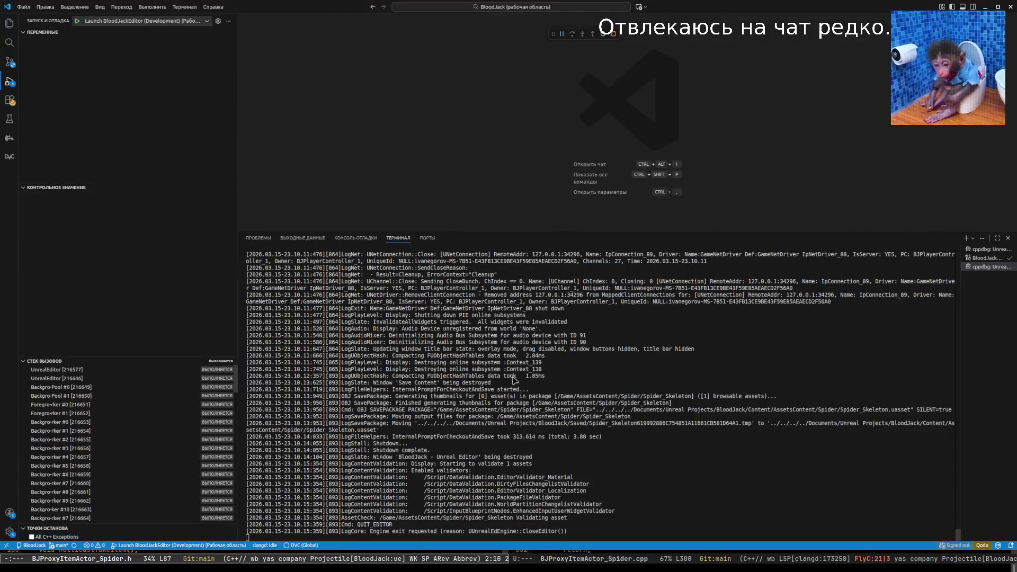
Clear the terminal, launch BloodJackEditor under the debugger, and decline both Missing Modules prompts.
right_click(514, 380)
click(529, 458)
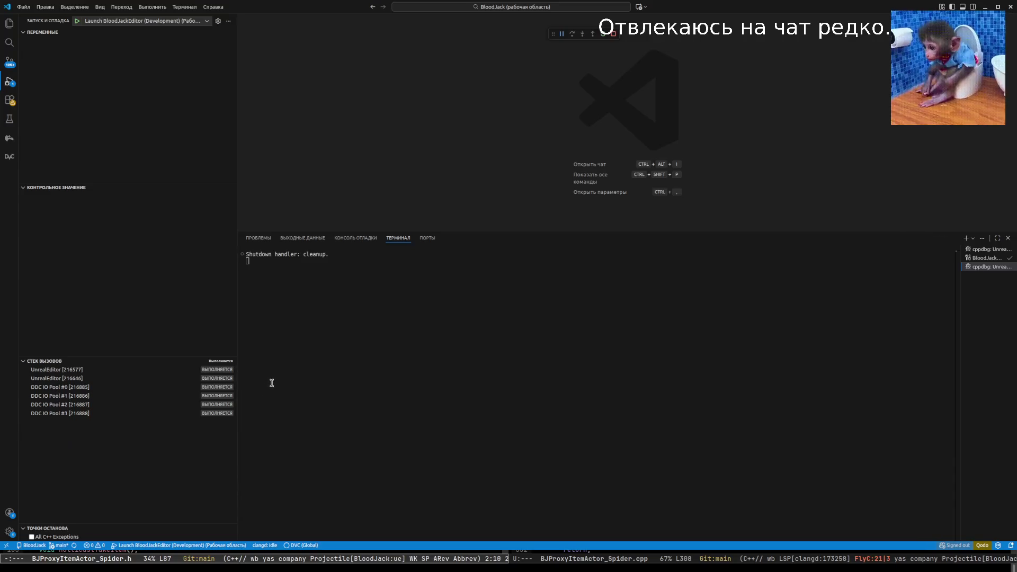
key(F5)
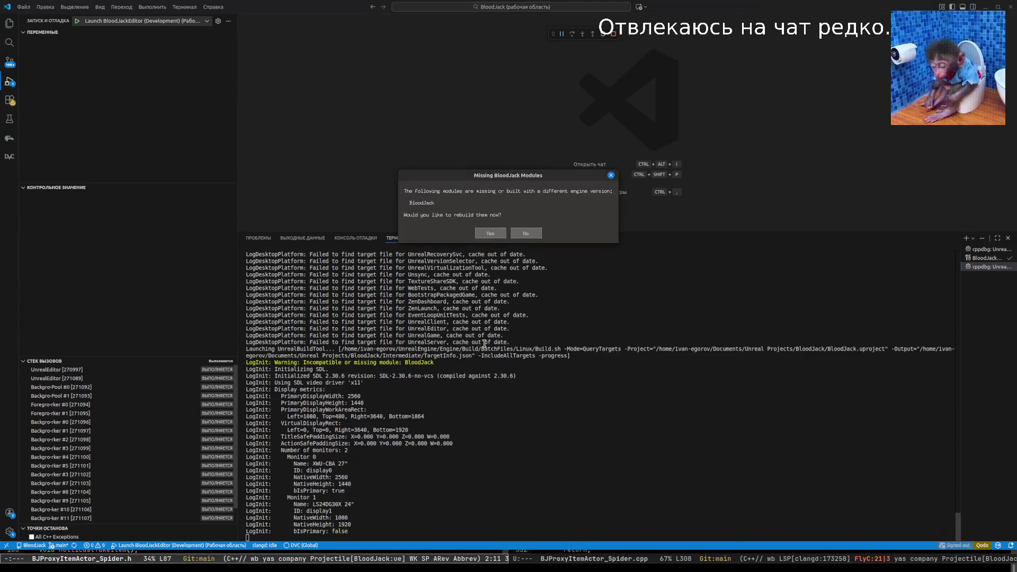
click(526, 233)
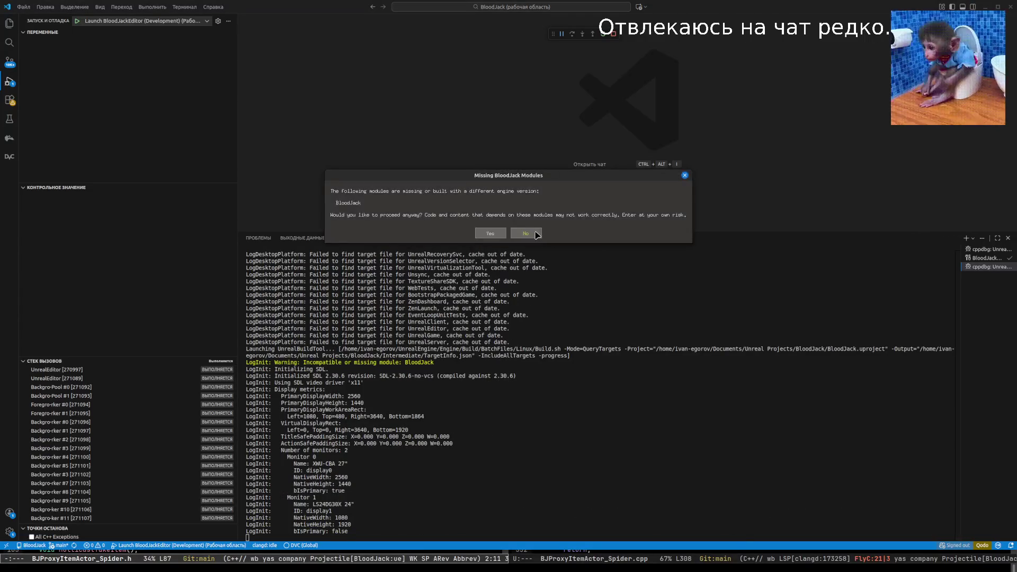
click(524, 232)
key(alt+Tab)
key(alt+Tab)
key(alt+Tab)
key(alt+Tab)
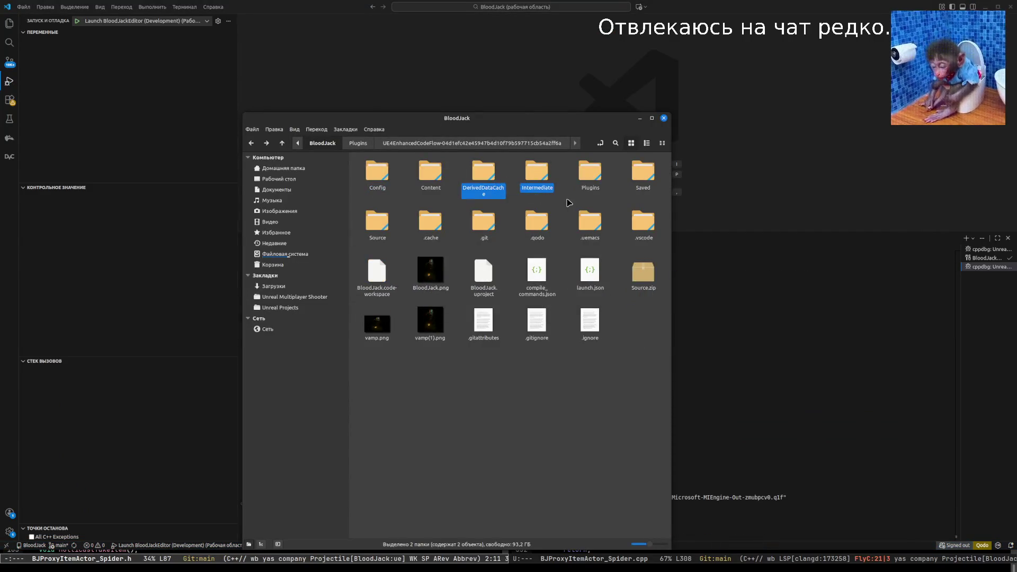
key(alt+Tab)
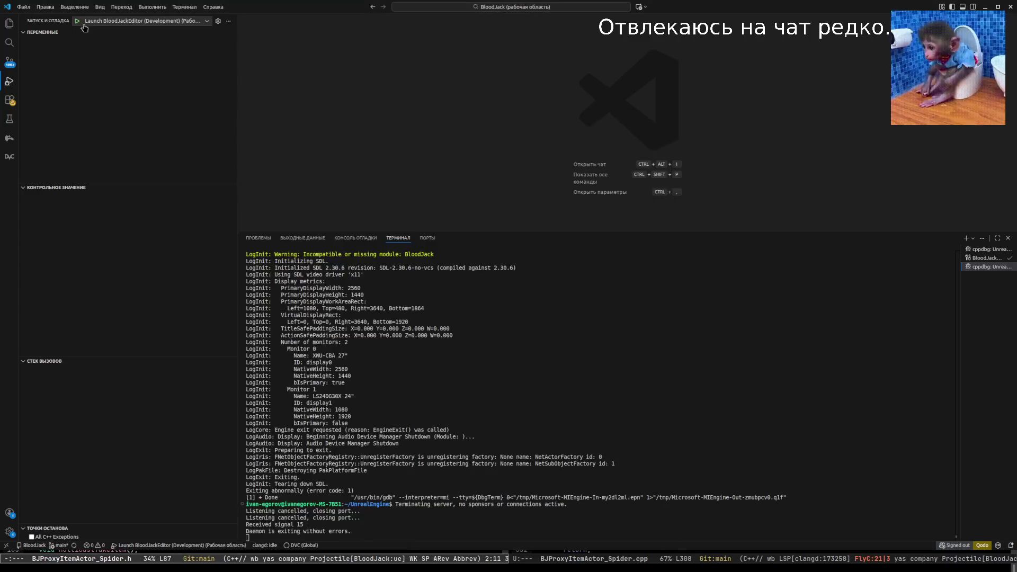
Relaunch Launch BloodJackEditor (Development) under the debugger and wait for the GameBJDarkBackground level to load.
key(F5)
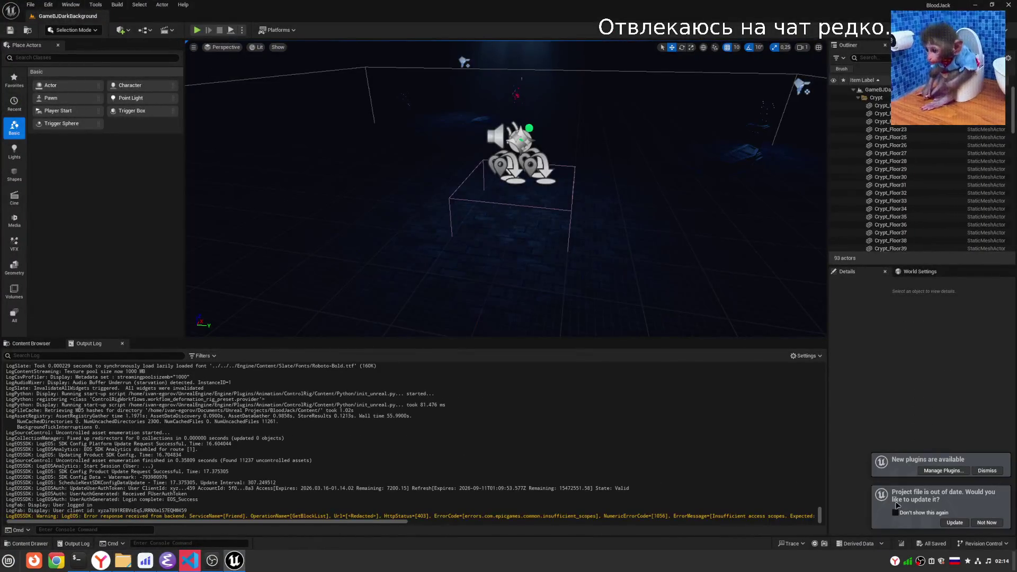
right_click(442, 377)
Clear the output log and show the project's Content folders in the Content Browser.
click(472, 393)
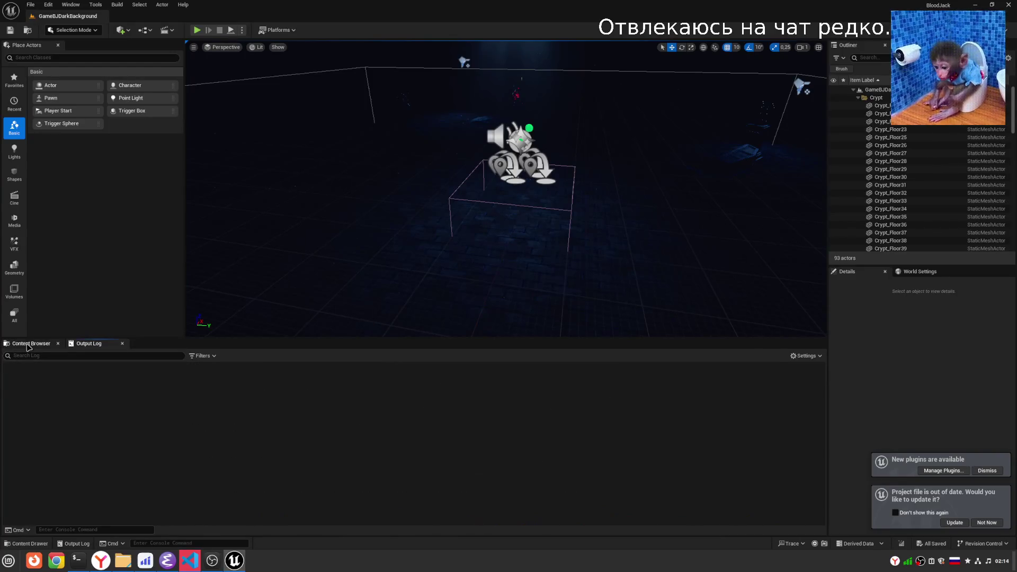
click(30, 344)
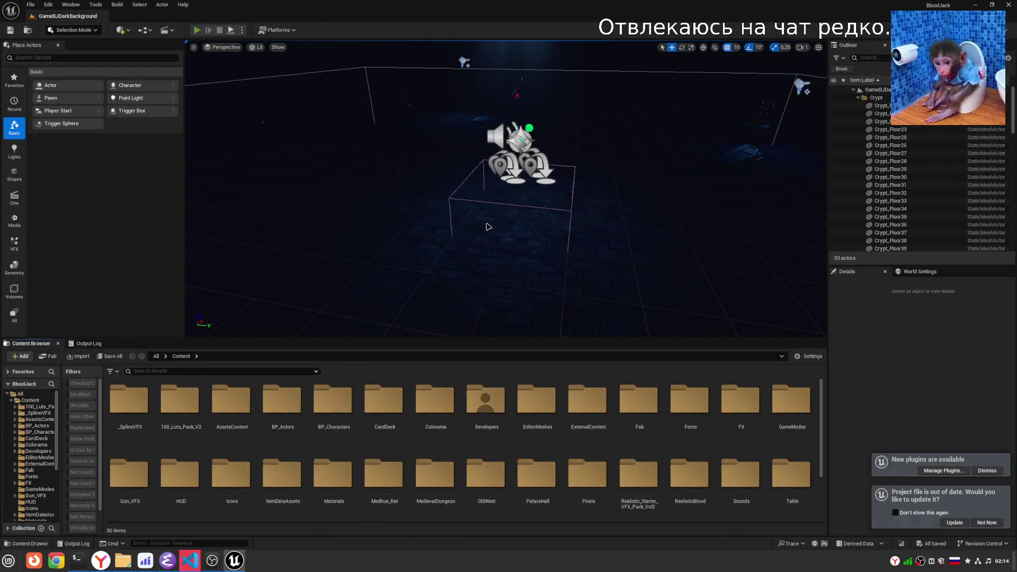
drag(488, 226, 456, 201)
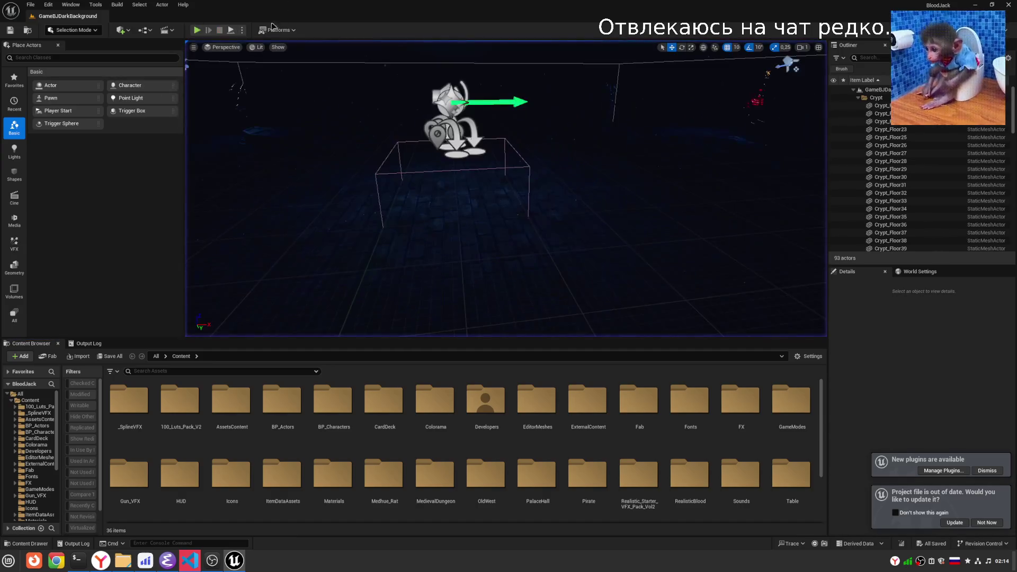
Set the play options' Number of Players to 2 and start the two-player session.
click(243, 30)
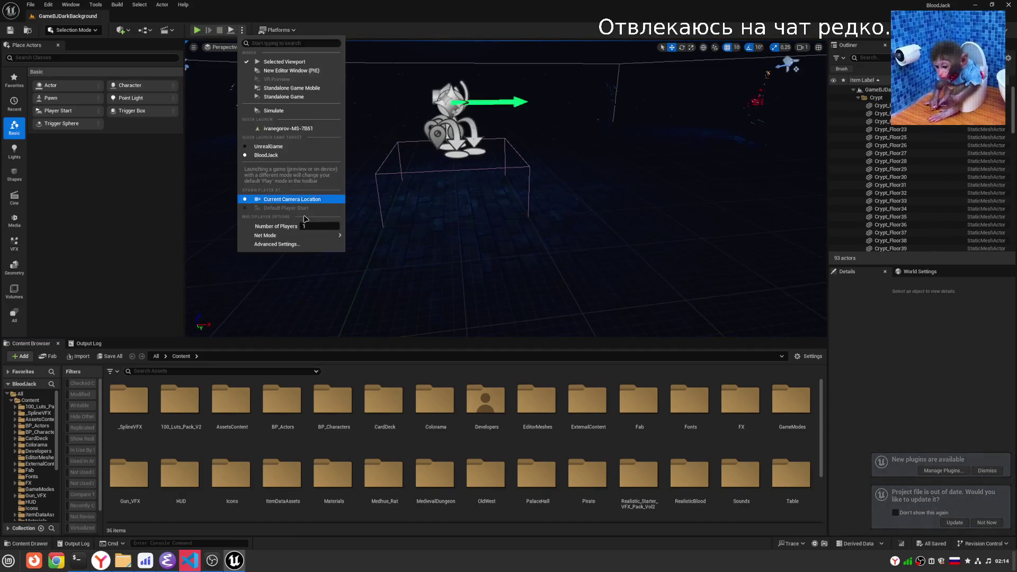
drag(306, 227, 314, 228)
mouse_move(296, 235)
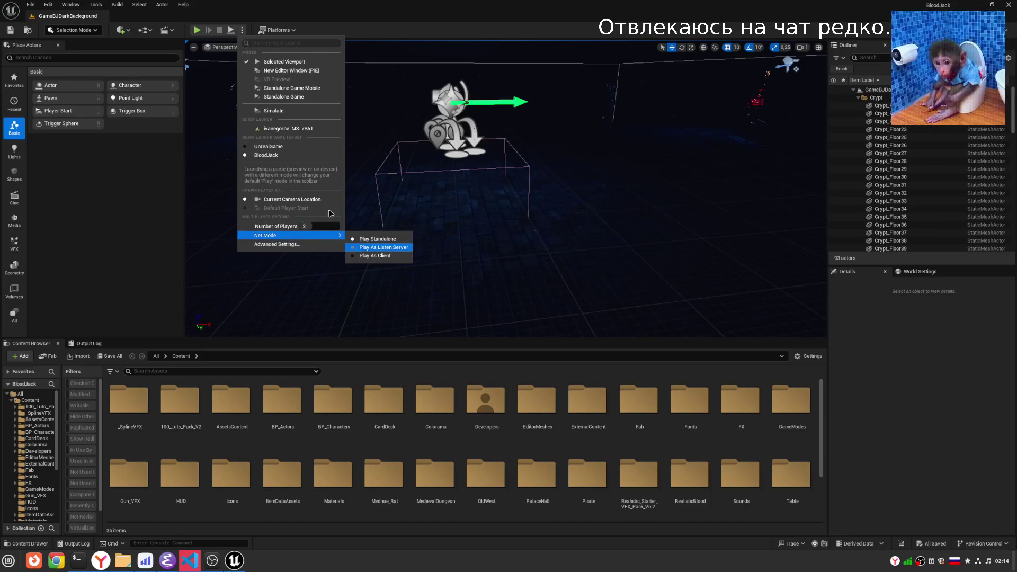
mouse_move(534, 104)
mouse_down()
mouse_move(532, 66)
mouse_move(561, 79)
mouse_move(573, 100)
mouse_up()
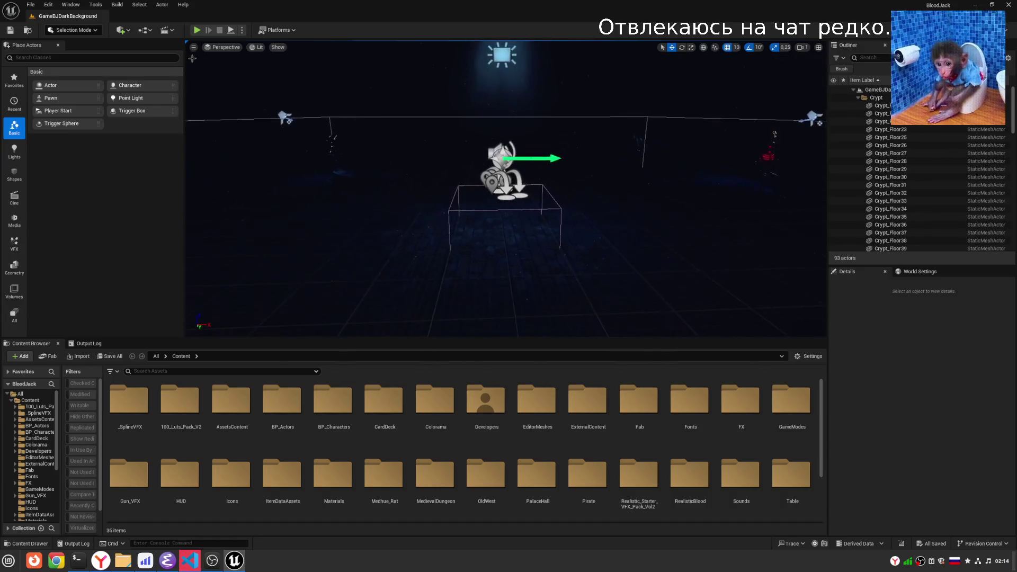
click(192, 30)
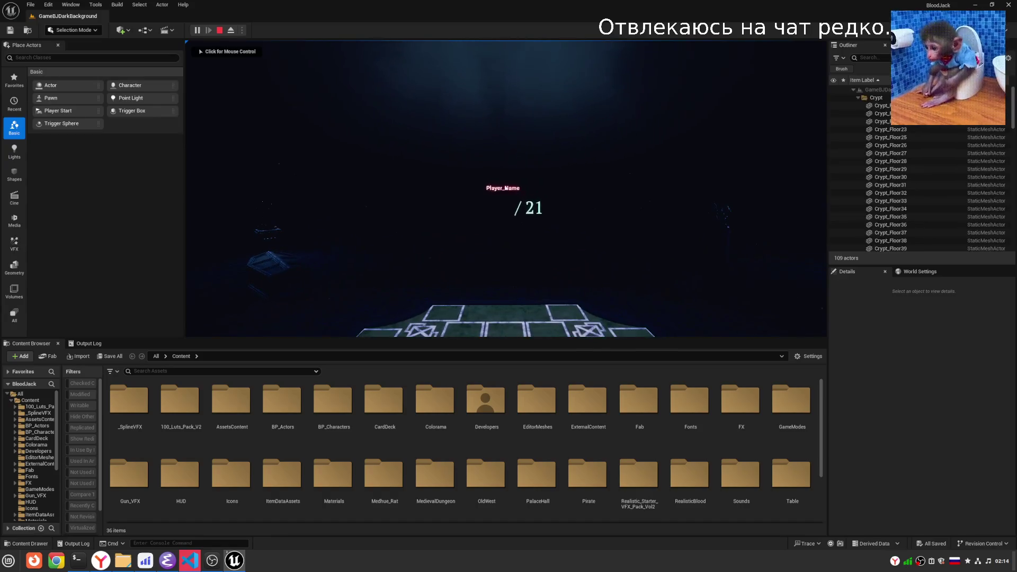
Play a spider turn in the two-player game, stop it, show the Output Log, and switch to Emacs.
click(681, 152)
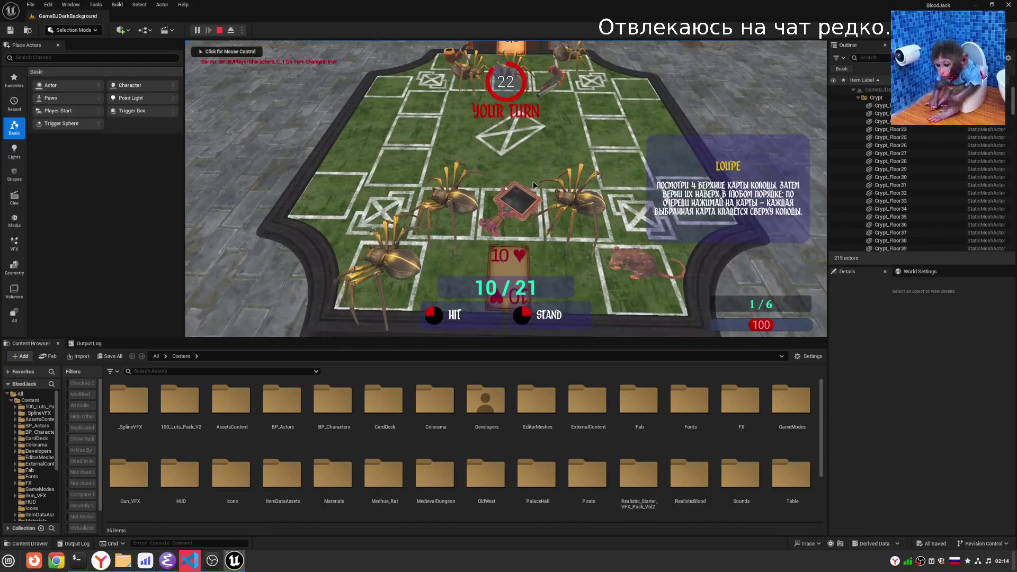
click(535, 117)
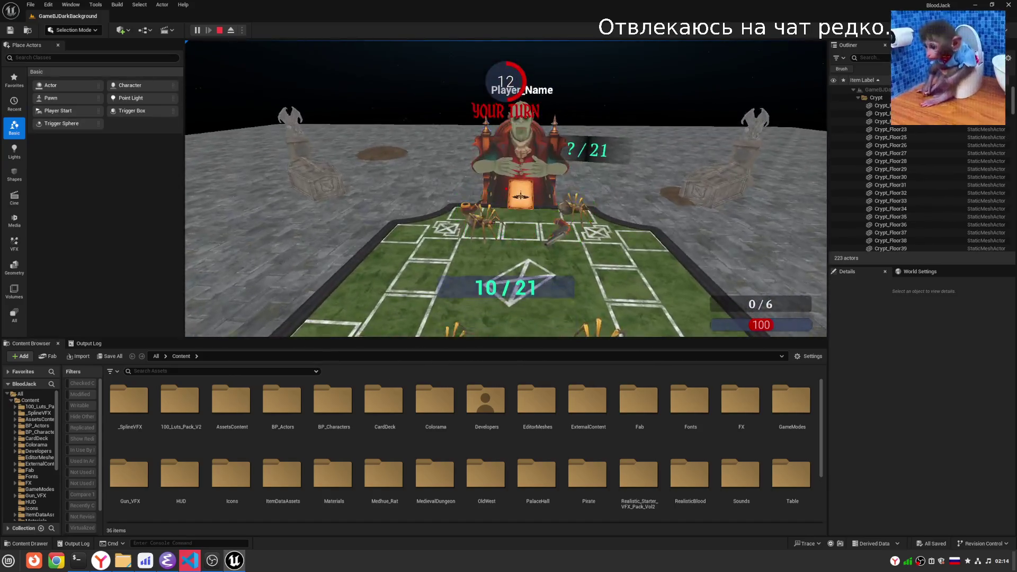
key(Escape)
click(88, 343)
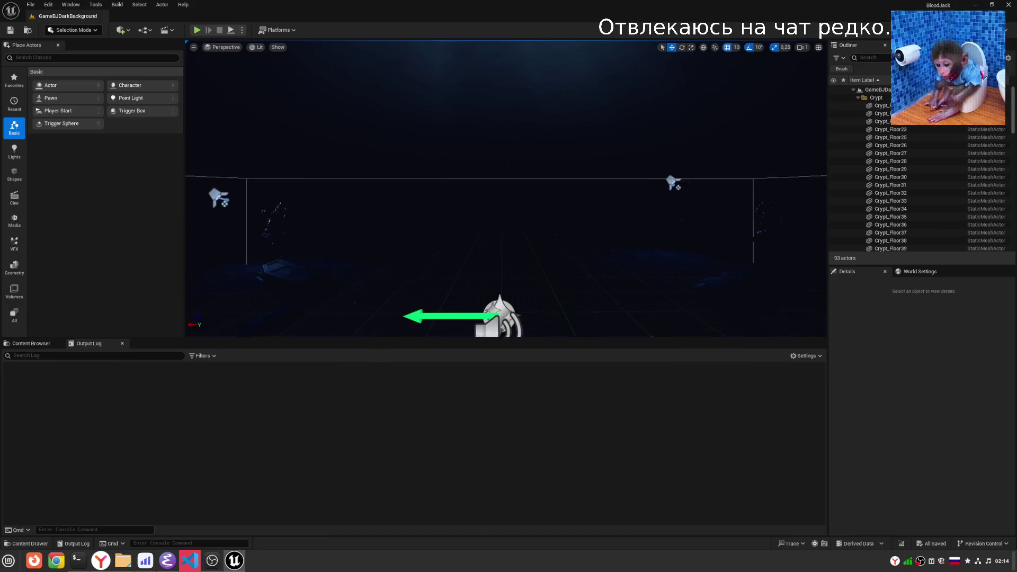
click(167, 561)
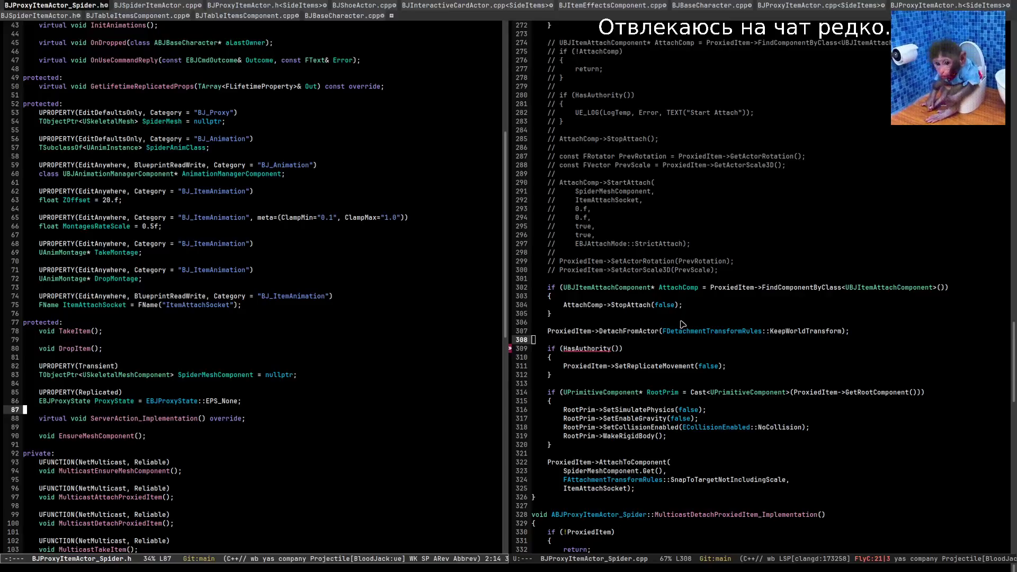
Inspect the RootPrim variable on line 314 of the reloaded attach code, then return to Unreal Editor.
scroll(683, 324, down, 1)
scroll(682, 324, up, 2)
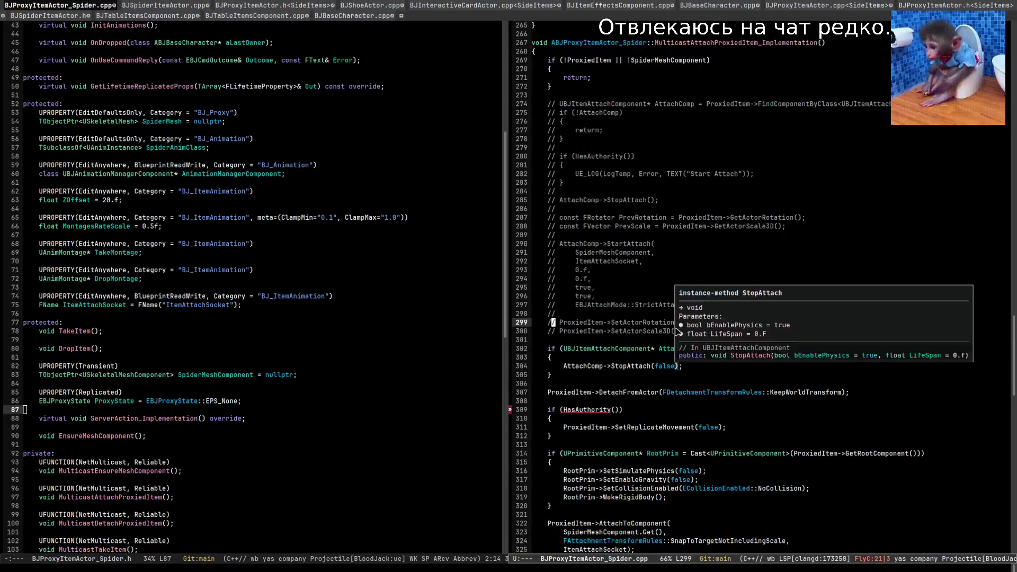
scroll(968, 202, down, 3)
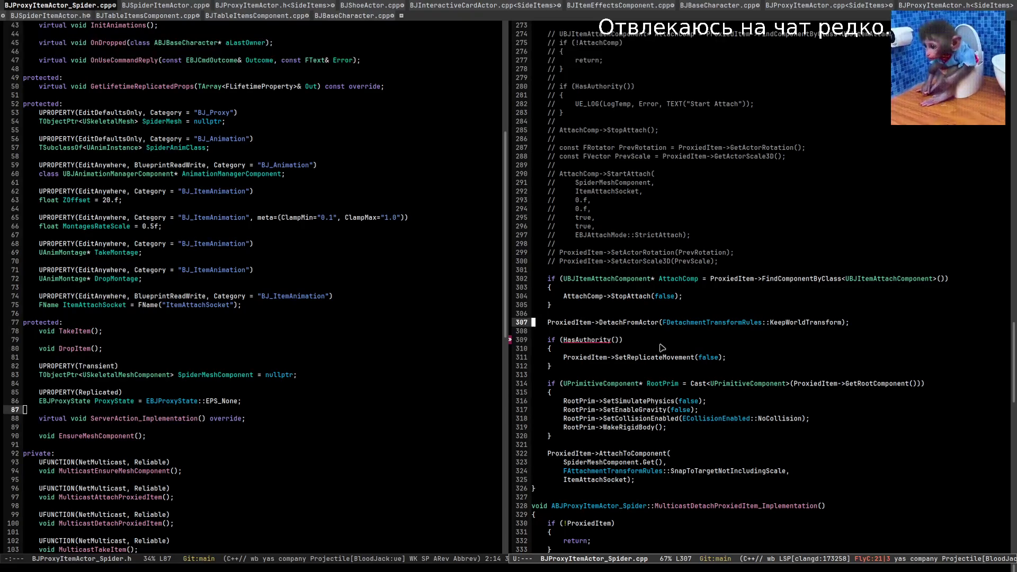
click(661, 384)
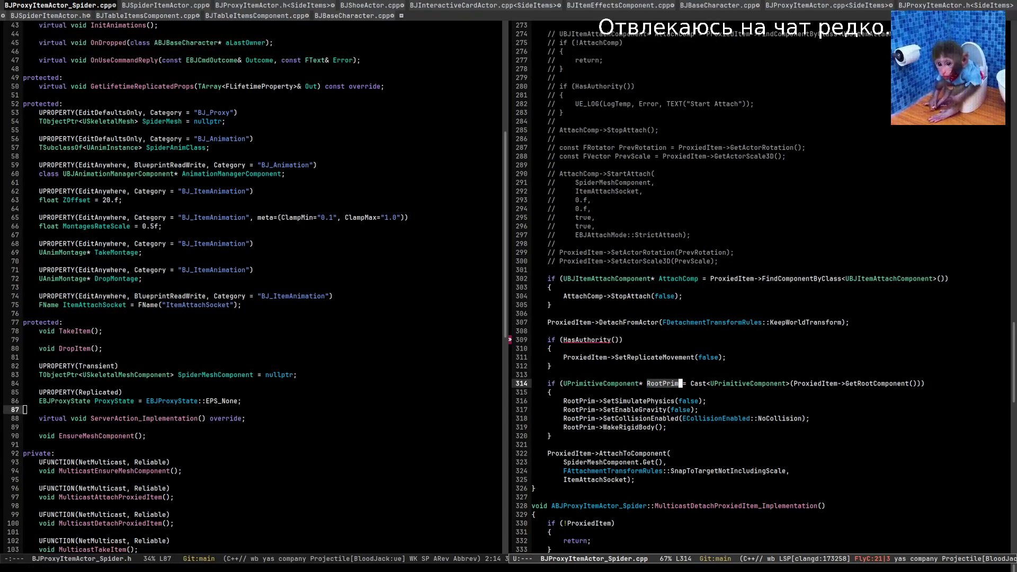
click(681, 383)
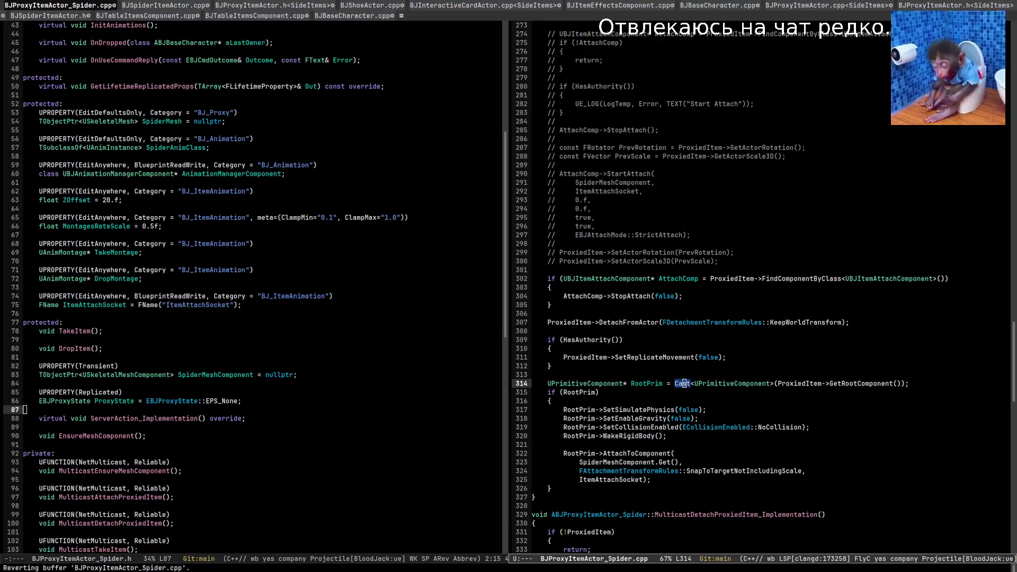
key(alt+Tab)
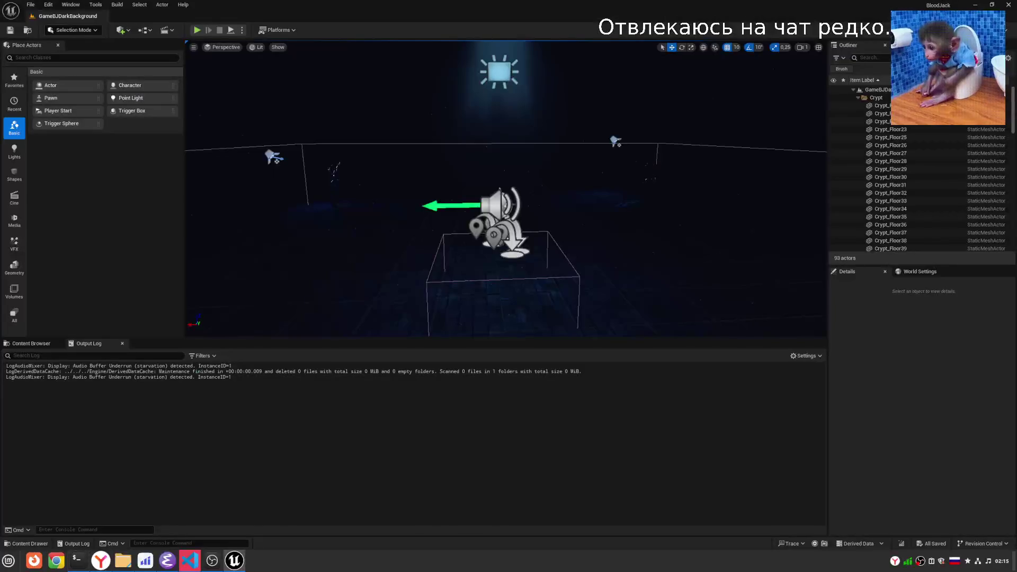
Hot-reload the RootPrim attach change with Ctrl+Alt+F11, clear the Output Log, and start Play In Editor.
key(ctrl+alt+F11)
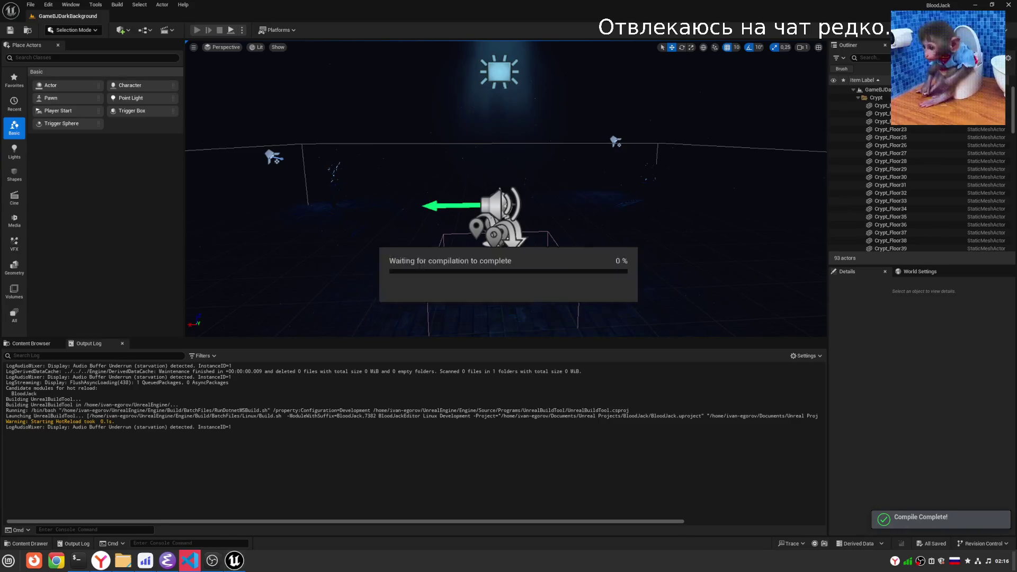
right_click(373, 407)
click(379, 414)
click(196, 30)
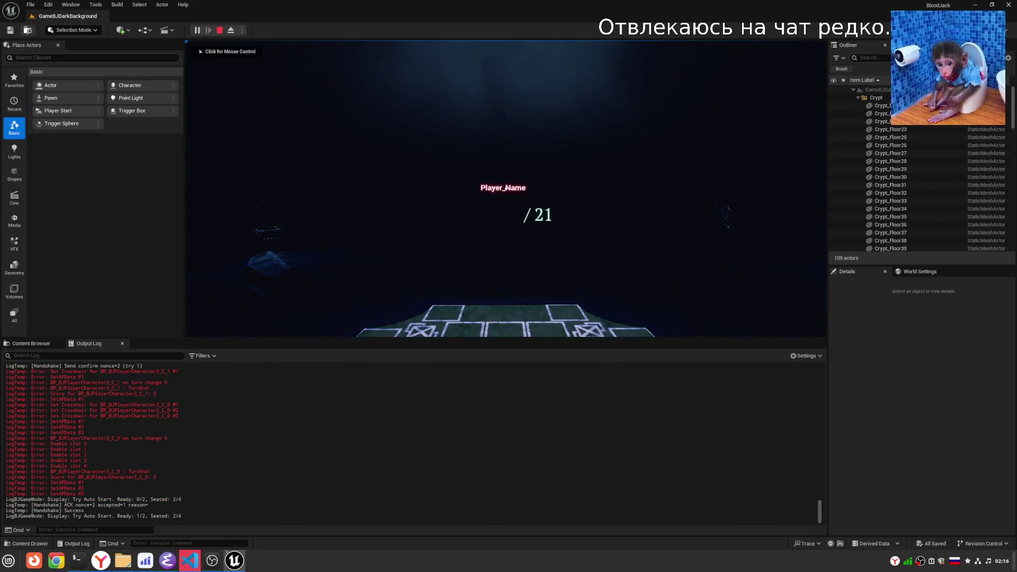
Play to the 10/21 spider-item turn, stop the session, and return to the Spider source in Emacs.
click(546, 170)
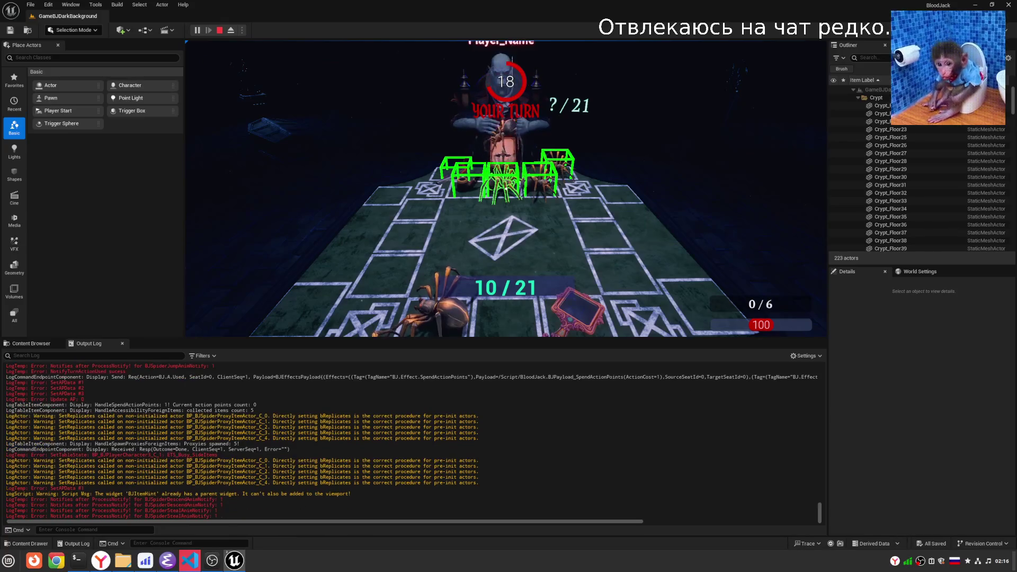
key(Escape)
click(179, 567)
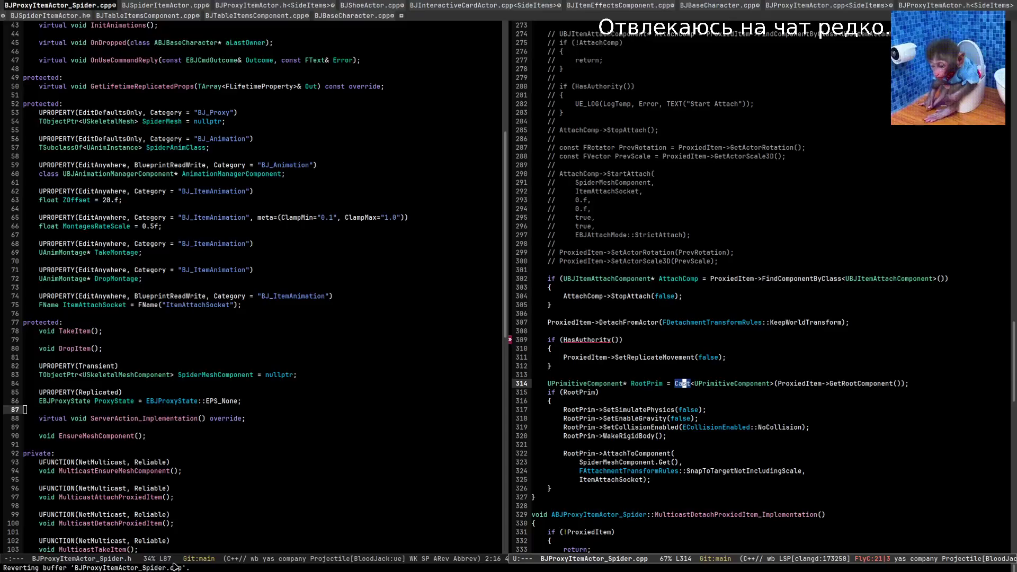
Inspect the RootPrim->AttachToComponent call at line 322 of BJProxyItemActor_Spider.cpp, then return to Unreal.
click(808, 406)
key(alt+u)
key(Down)
key(Down)
key(Down)
key(Right)
key(Right)
key(Right)
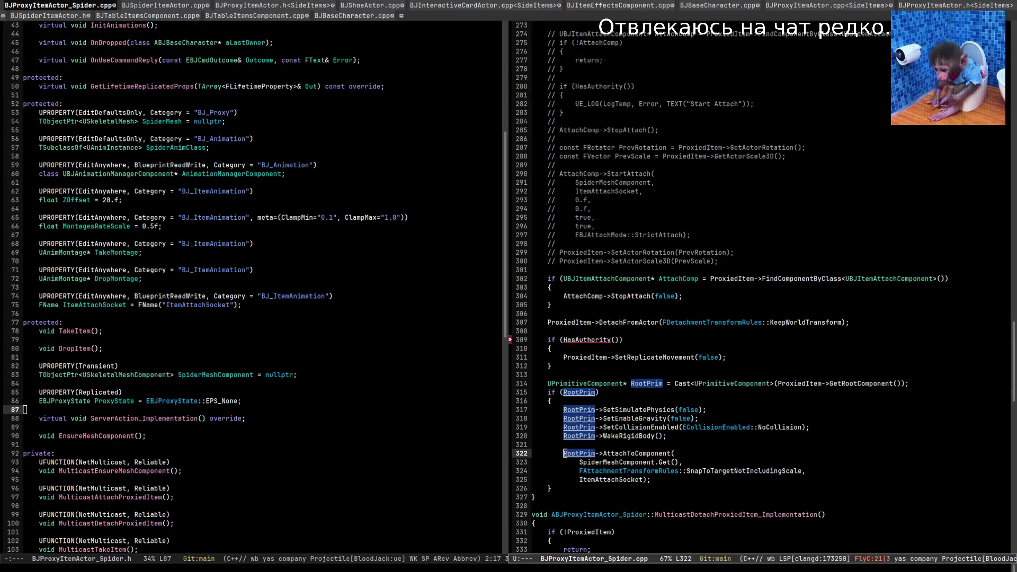
key(alt+Tab)
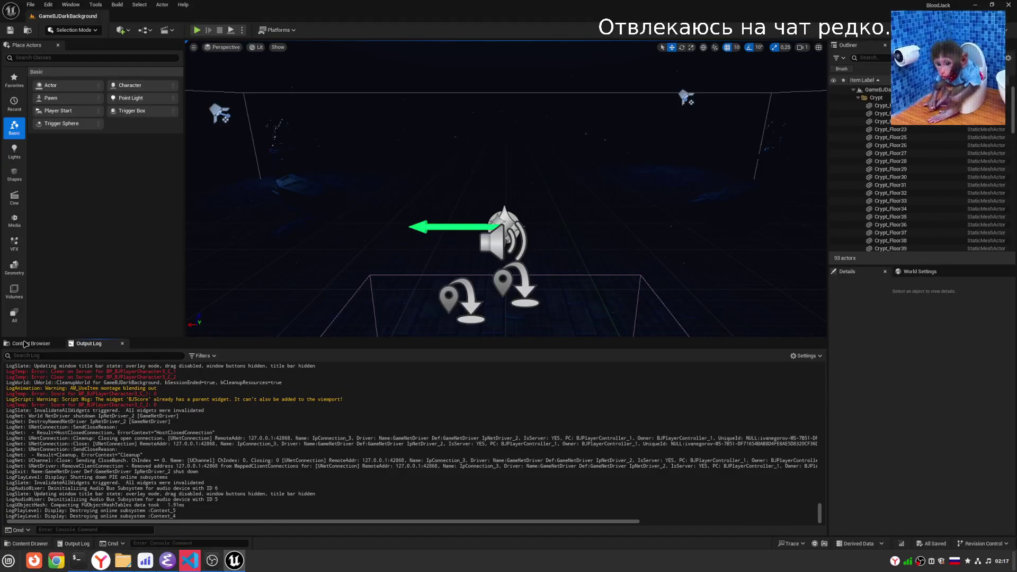
Browse Content > BP_Actors > Items > SideItems and open the BP_BJSpiderProxyItemActor blueprint.
click(24, 343)
click(38, 426)
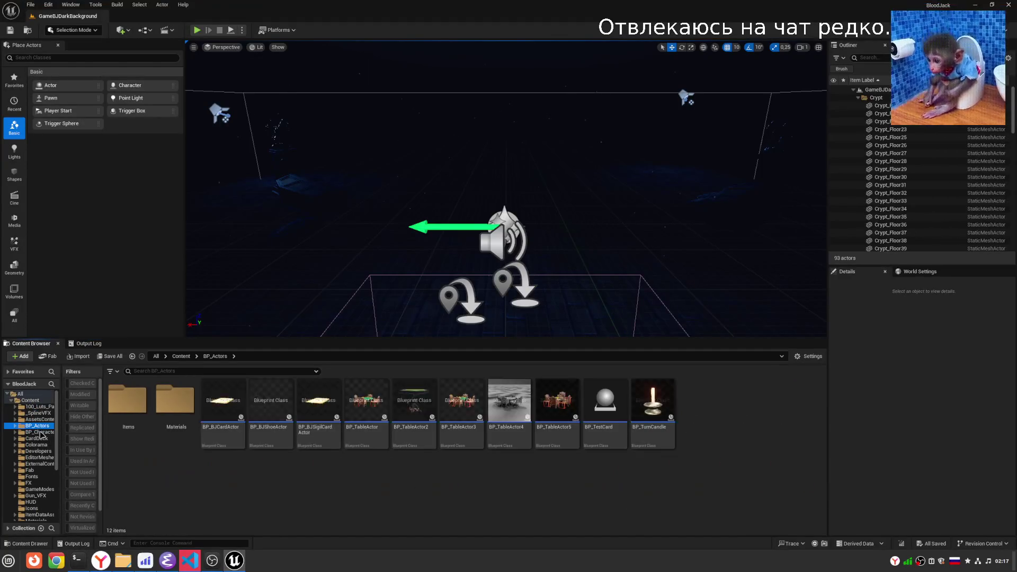
double_click(175, 400)
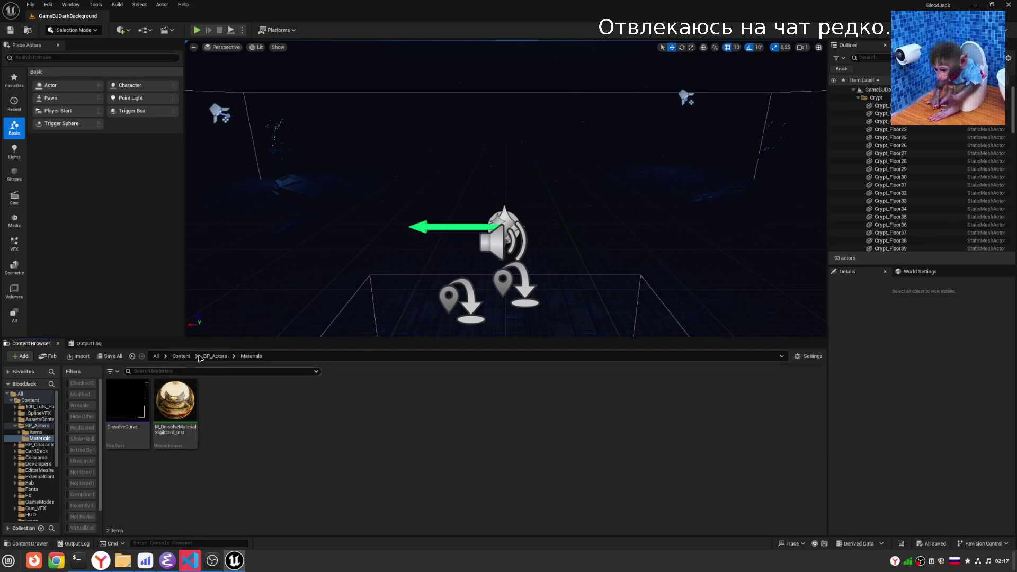
click(215, 356)
double_click(128, 400)
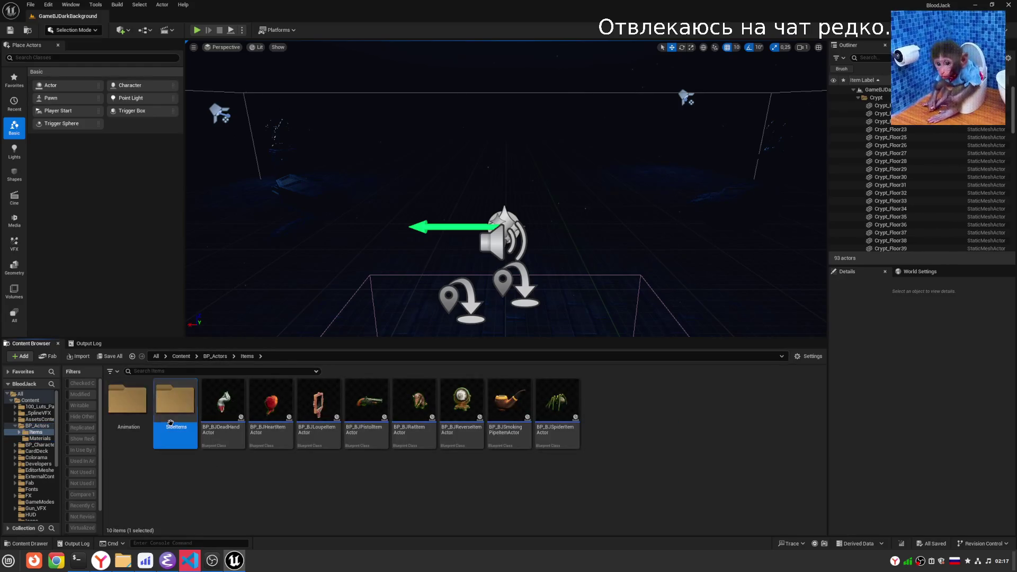
double_click(171, 423)
click(233, 416)
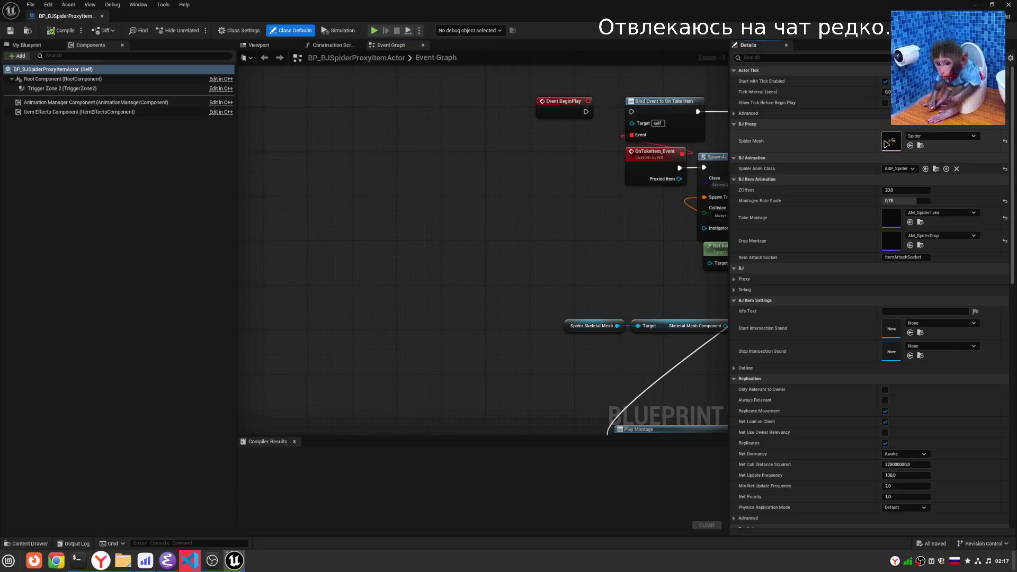
Open the Spider mesh and inspect ItemAttachSocket's position front-on with its move gizmo.
double_click(885, 142)
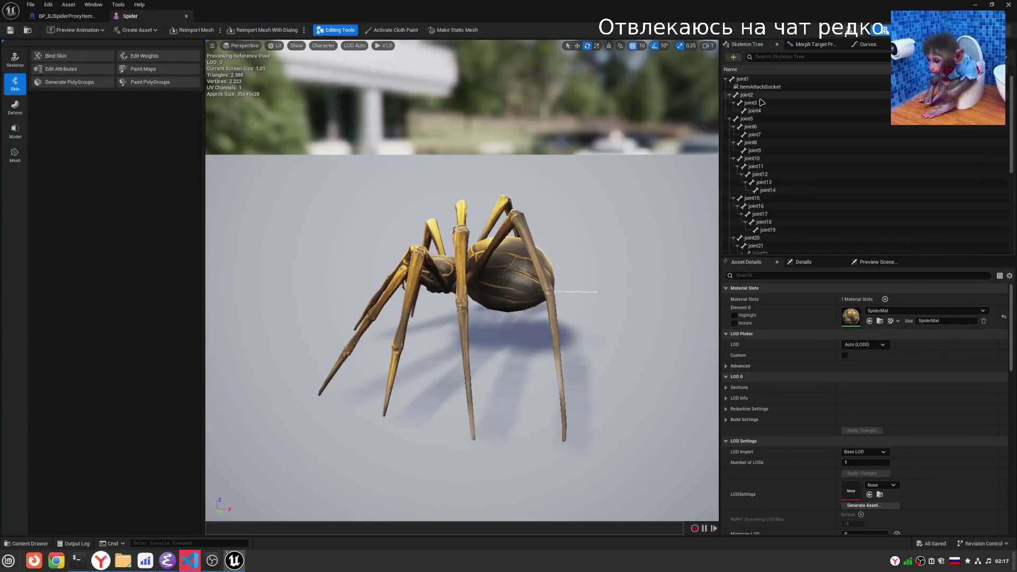
click(763, 89)
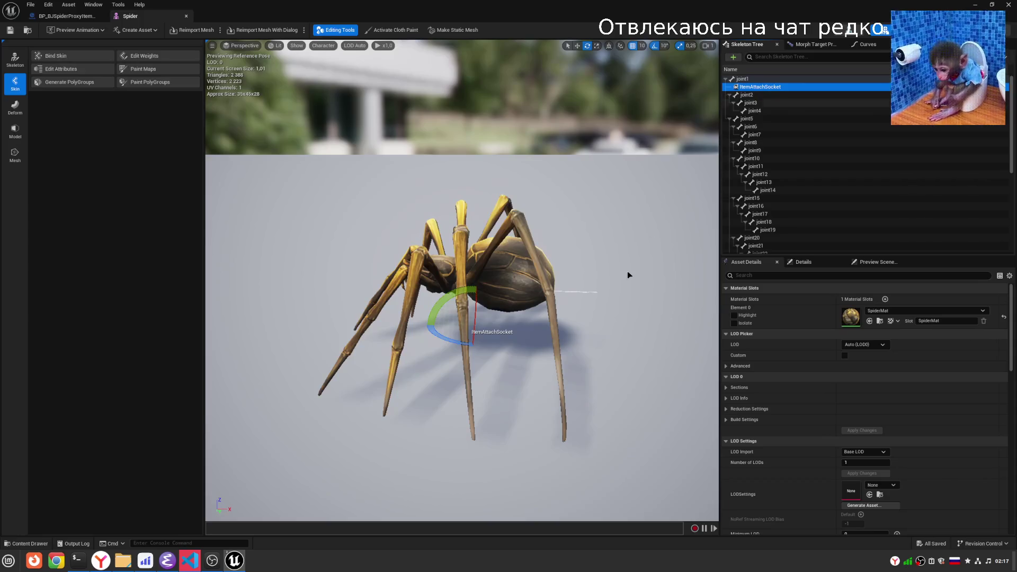
mouse_move(615, 276)
mouse_down()
mouse_move(679, 257)
mouse_move(625, 262)
mouse_move(657, 258)
mouse_up()
mouse_move(508, 299)
mouse_down()
mouse_move(535, 297)
mouse_move(498, 302)
mouse_move(461, 289)
mouse_move(504, 337)
mouse_up()
key(w)
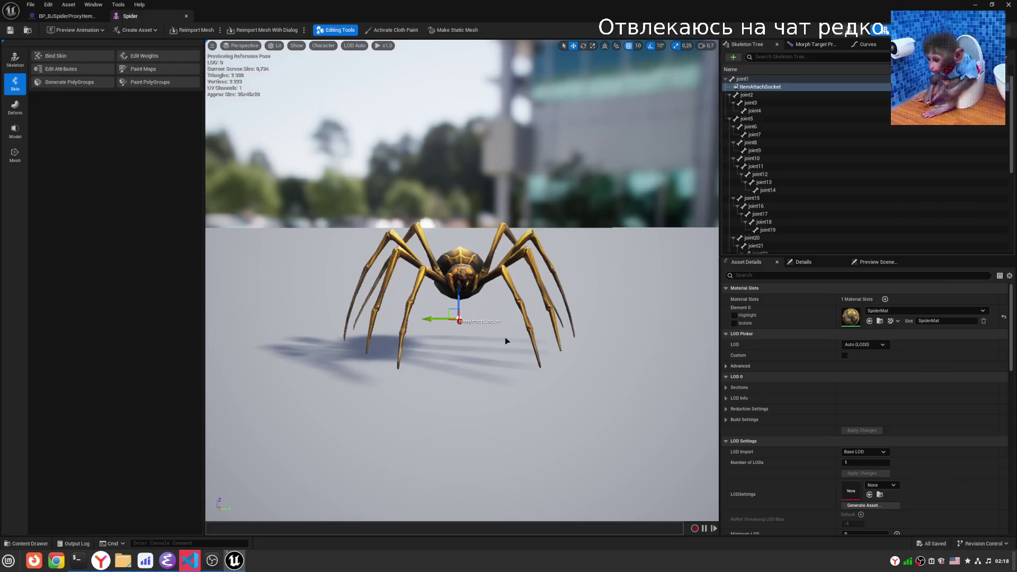
Back in the level editor, start a Live Coding recompile and watch the output log.
key(alt+Tab)
key(alt+Tab)
key(alt+Tab)
key(alt+Tab)
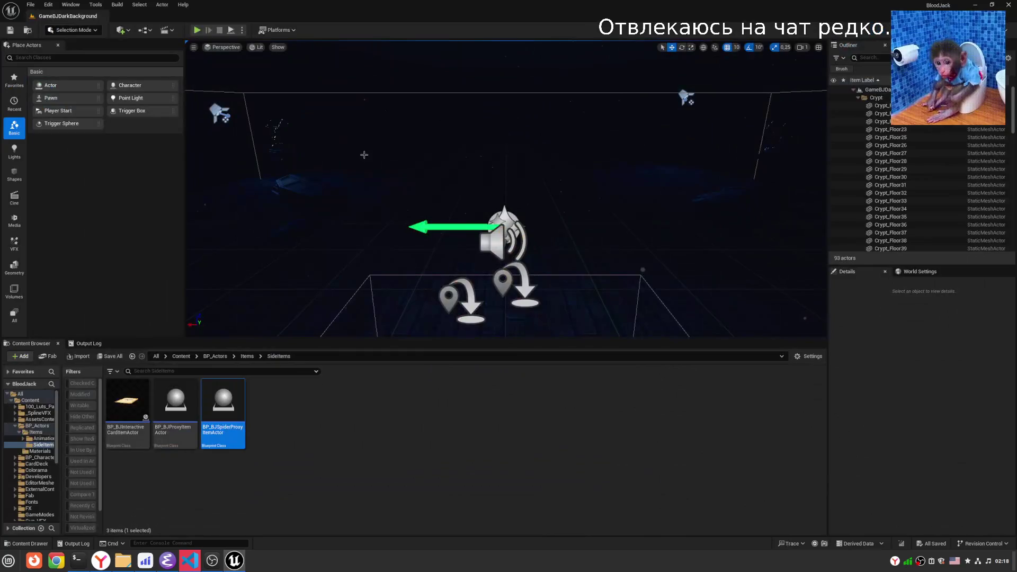
key(ctrl+alt+F11)
click(85, 344)
Review the null-RootPrim and socket-not-found error logs in MulticastAttachProxiedItem, then return to Unreal.
key(alt+Tab)
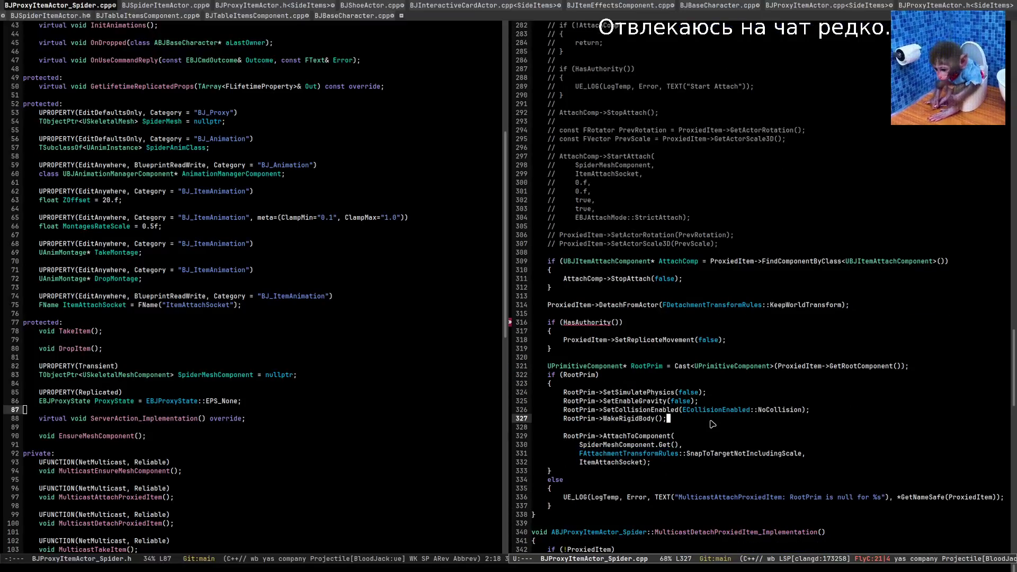
click(807, 497)
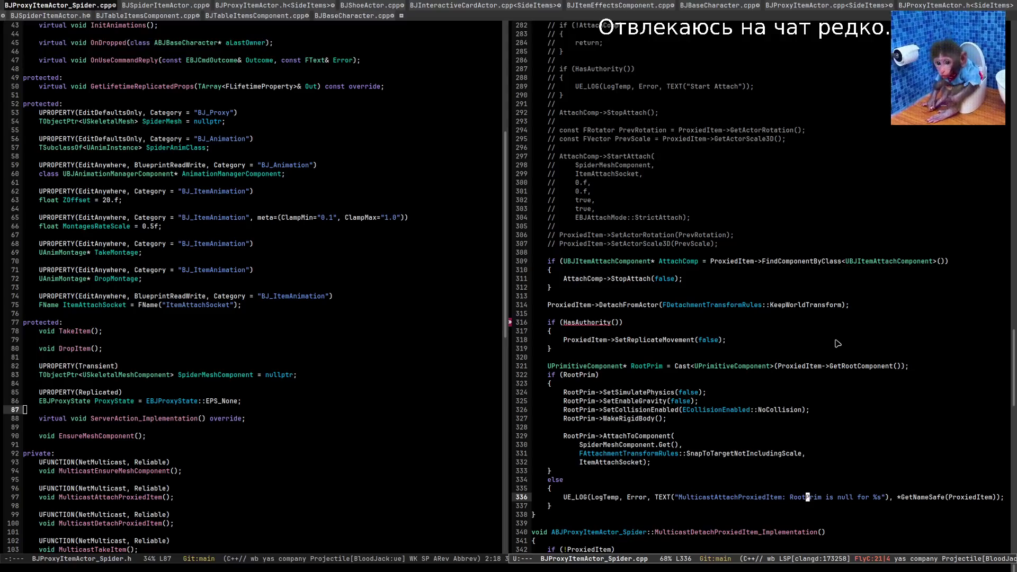
scroll(829, 344, up, 5)
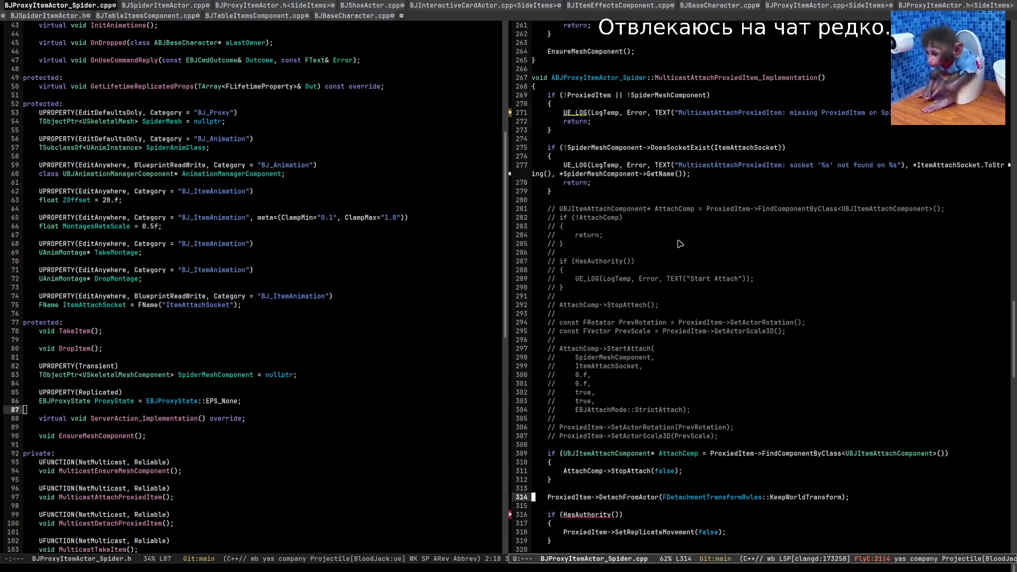
click(784, 165)
key(alt+Tab)
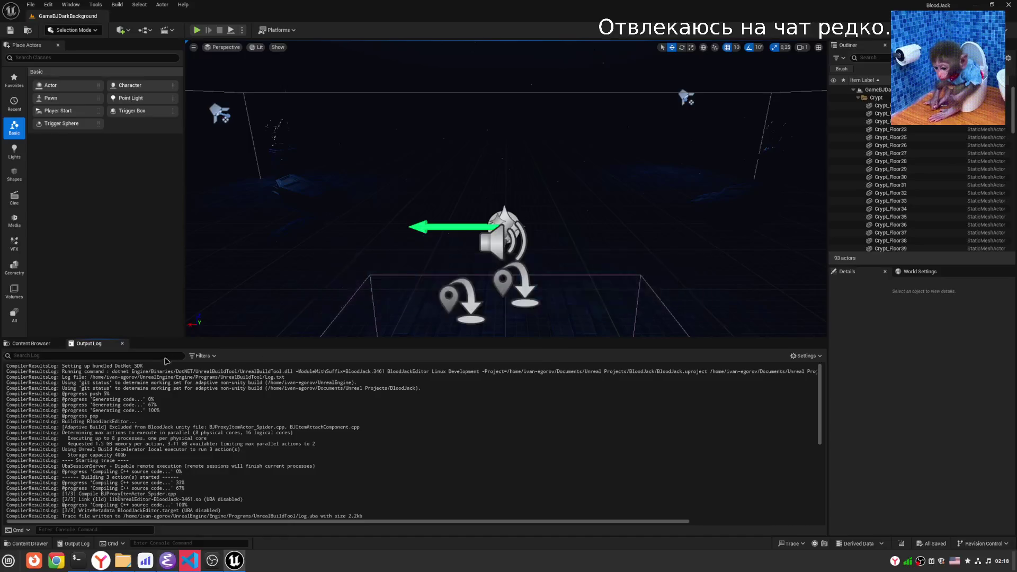
Filter the log to MulticastAttachProxiedItem, playtest to a spider-item turn, stop, and clear the filter.
text(MulticastAttachProxiedItem)
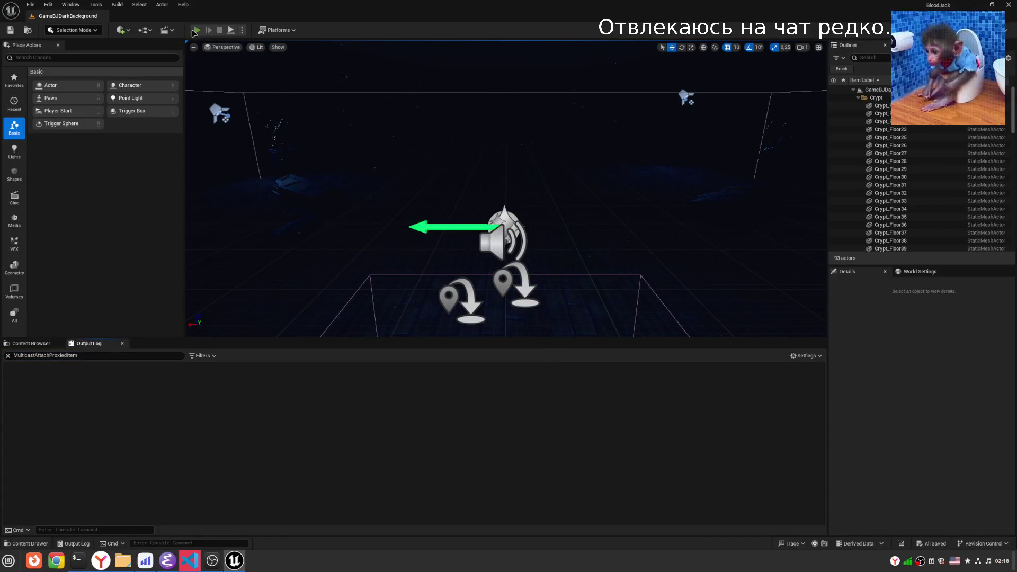
click(196, 30)
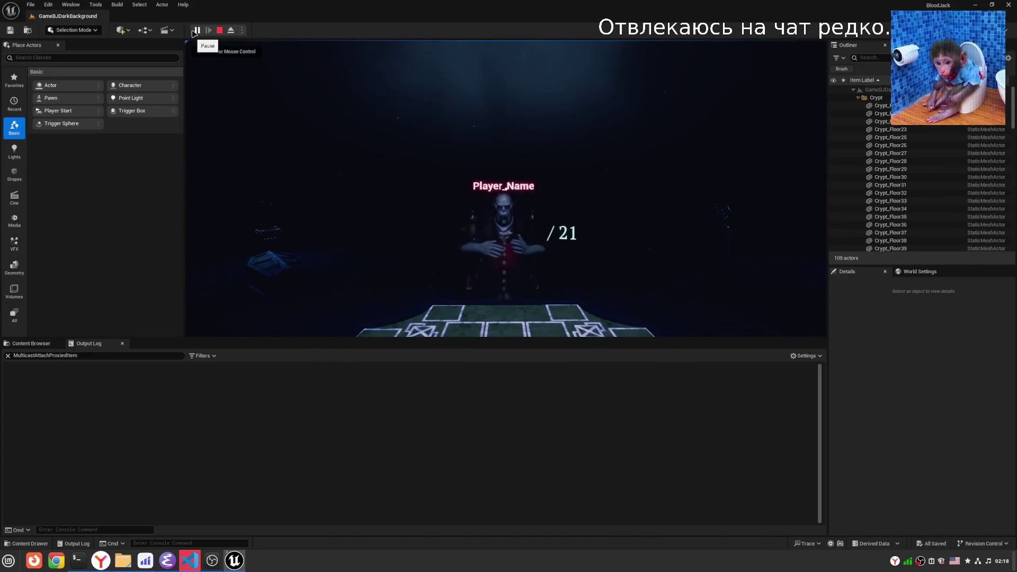
click(625, 163)
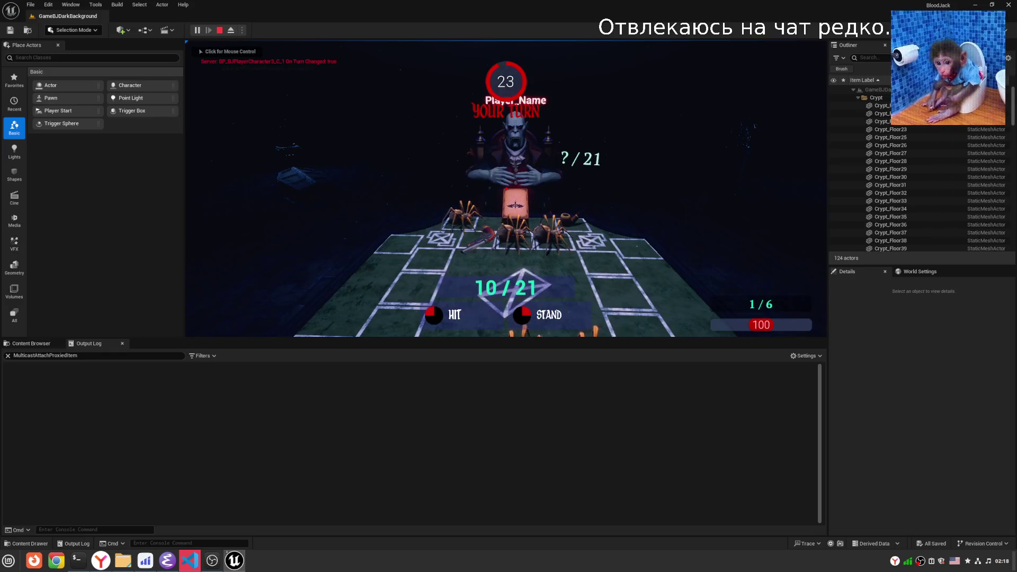
click(506, 188)
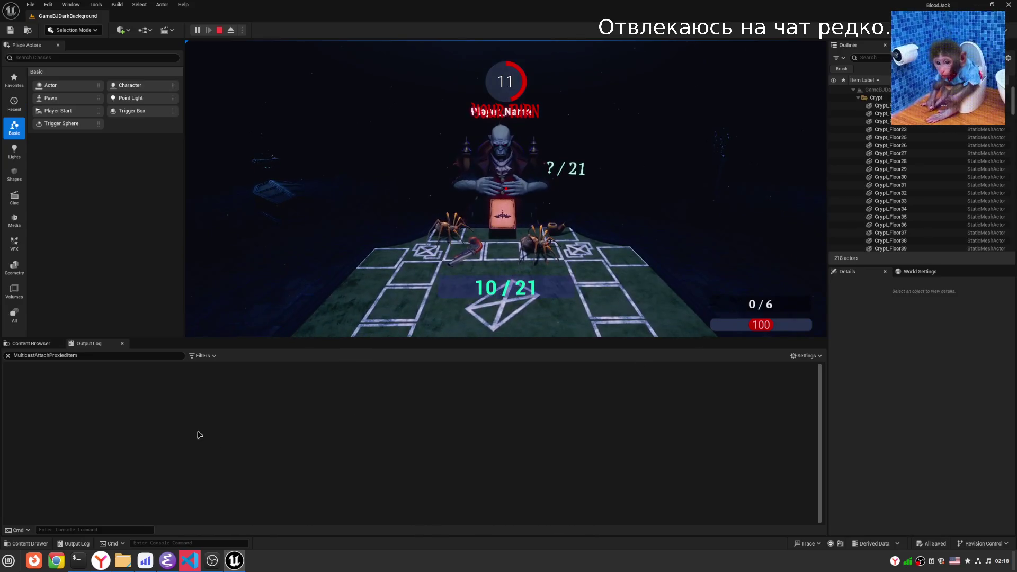
key(Escape)
click(7, 355)
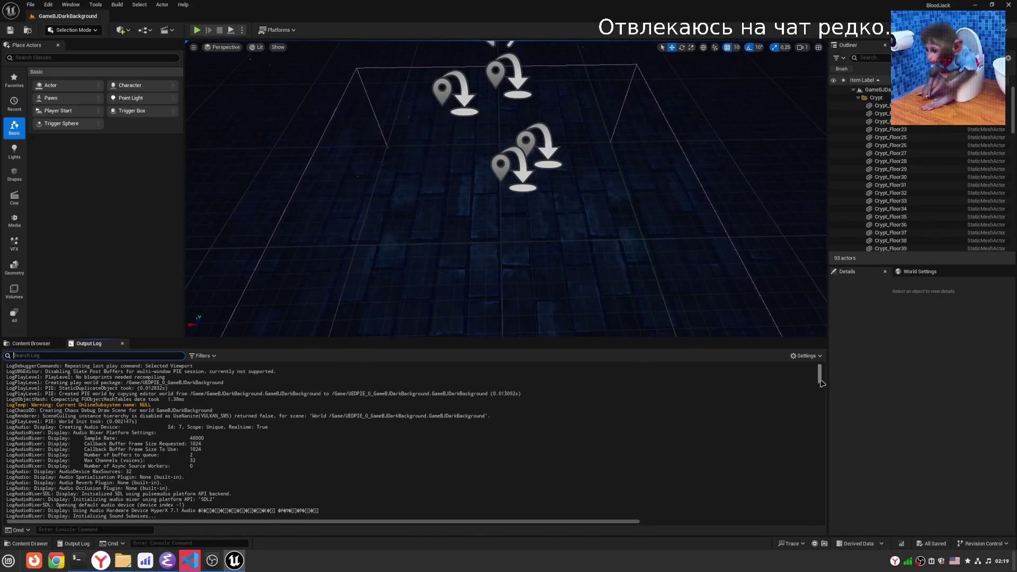
Scroll back through the session's log, select all of it, then return to the Spider source in Emacs.
scroll(297, 429, up, 8)
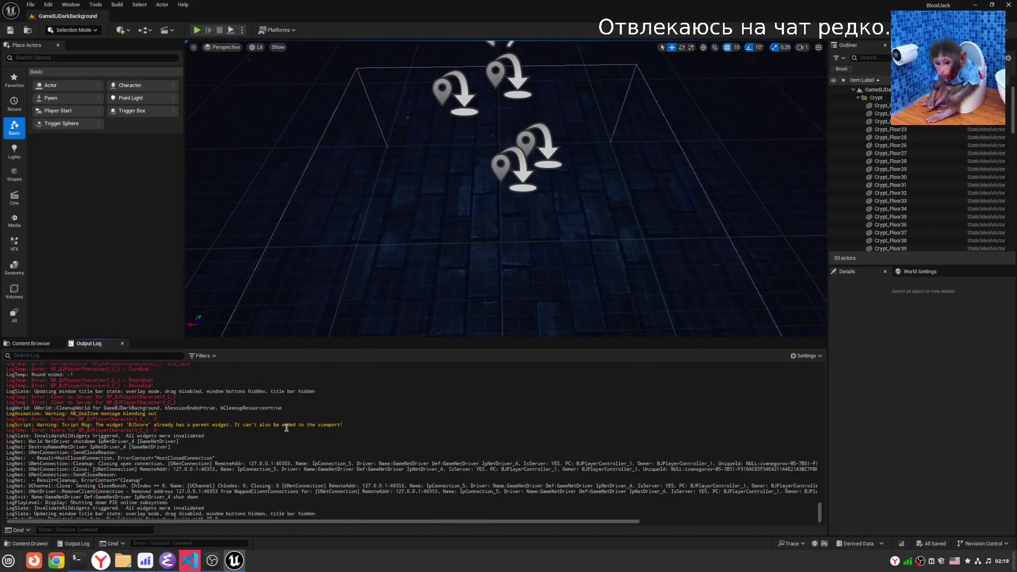
right_click(312, 440)
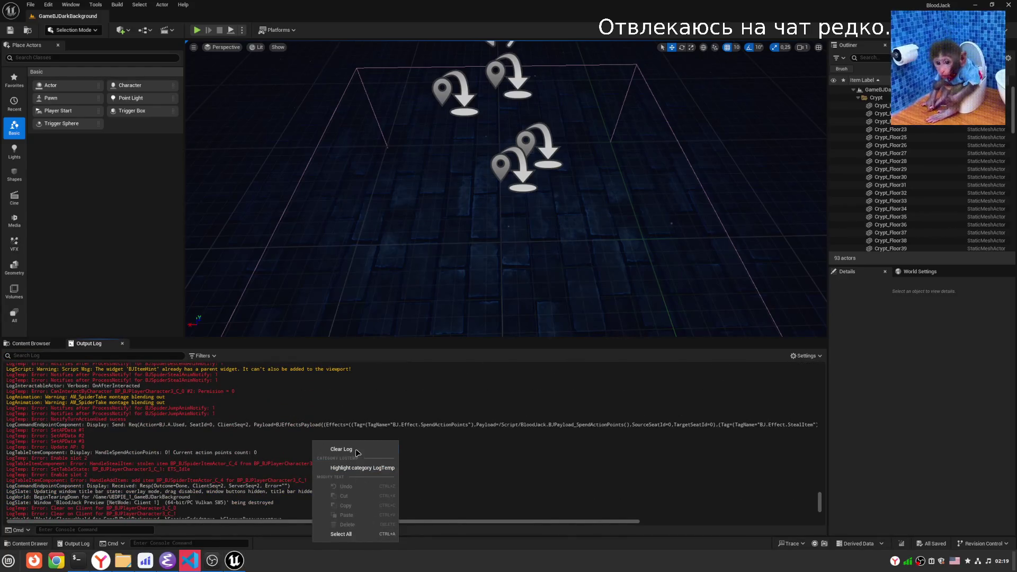
click(341, 534)
click(356, 412)
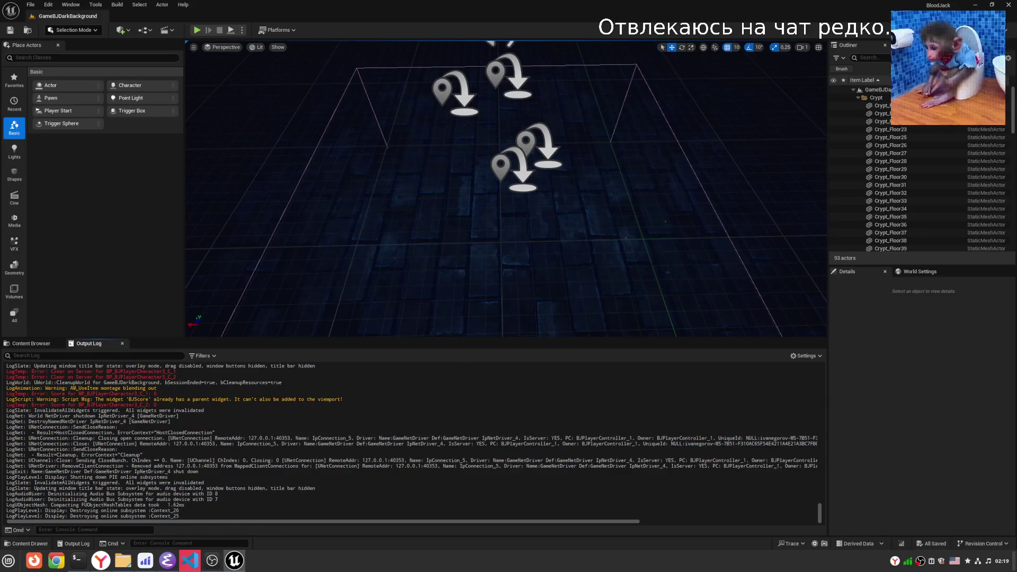
key(alt+Tab)
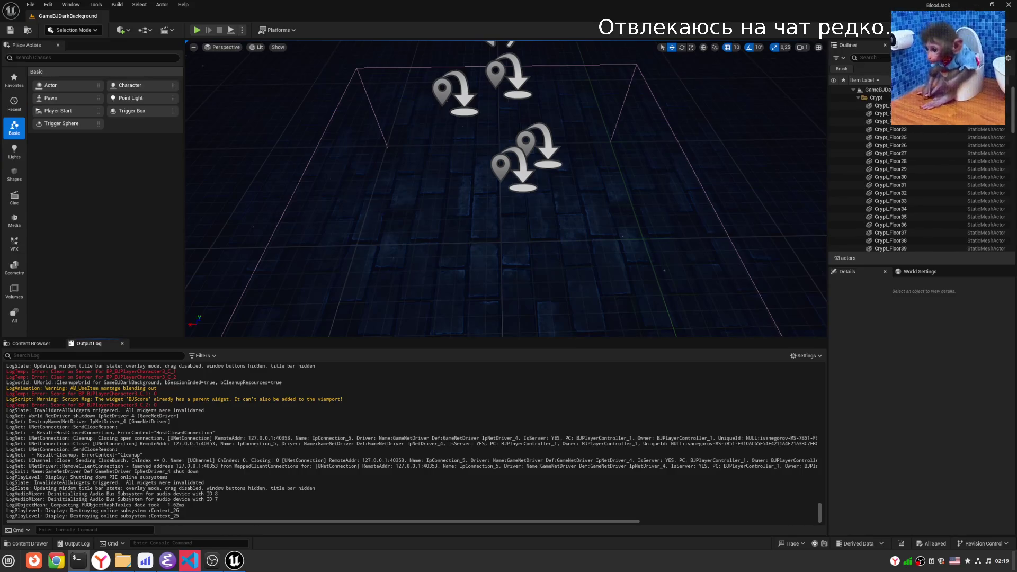
key(alt+shift)
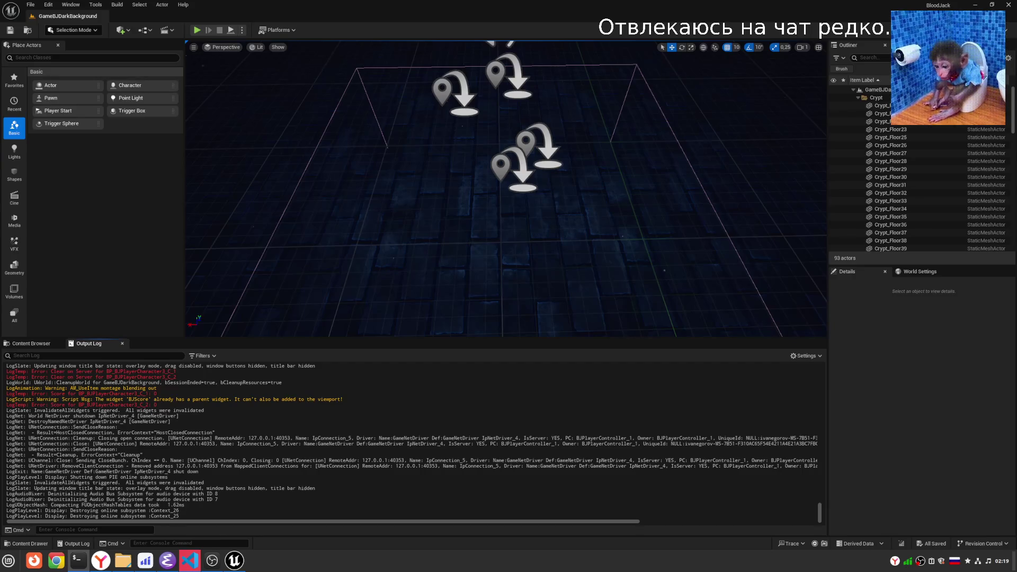
click(167, 566)
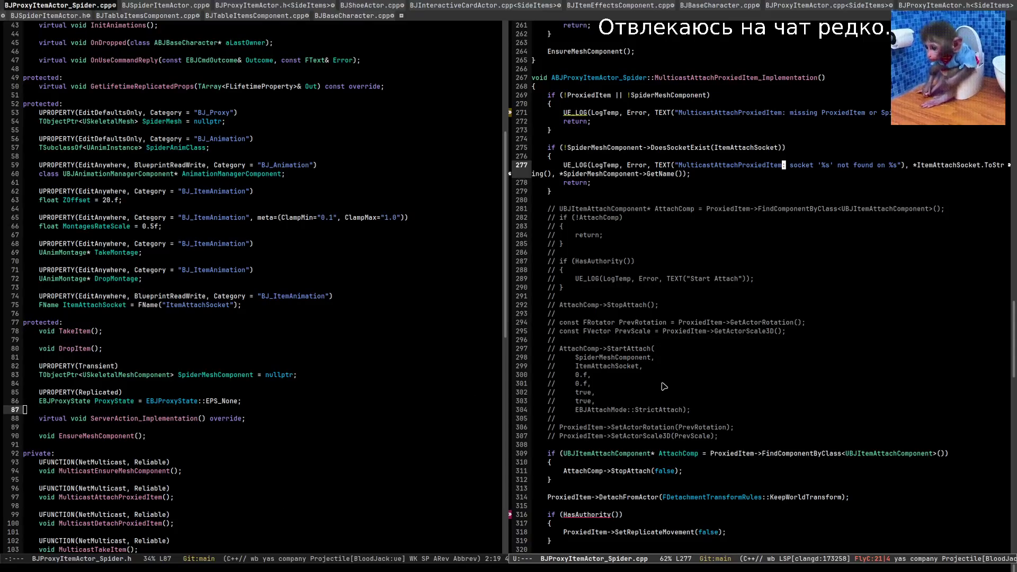
Inspect the RootPrim AttachToComponent call and its ItemAttachSocket argument.
scroll(665, 389, down, 5)
click(792, 430)
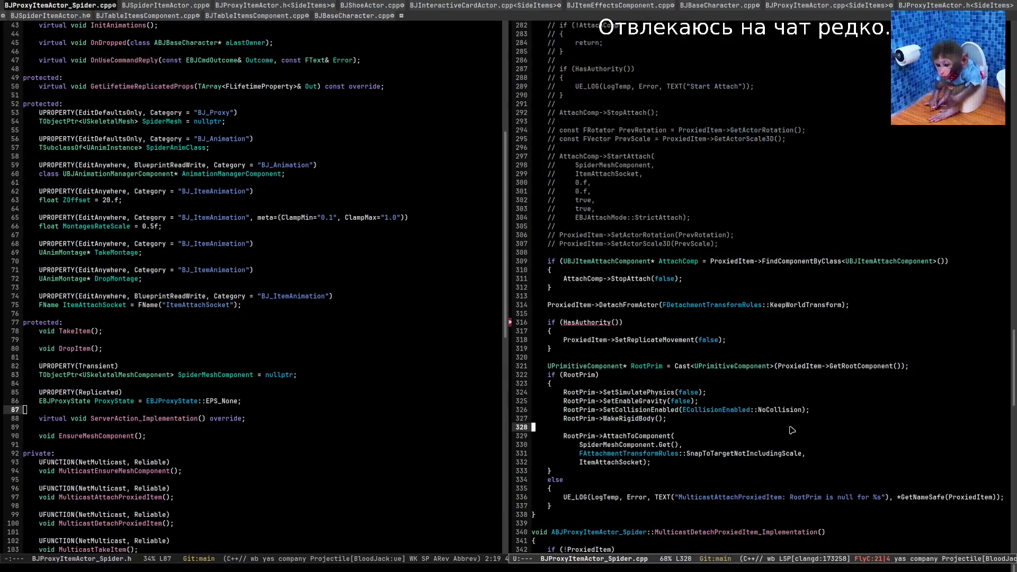
click(781, 441)
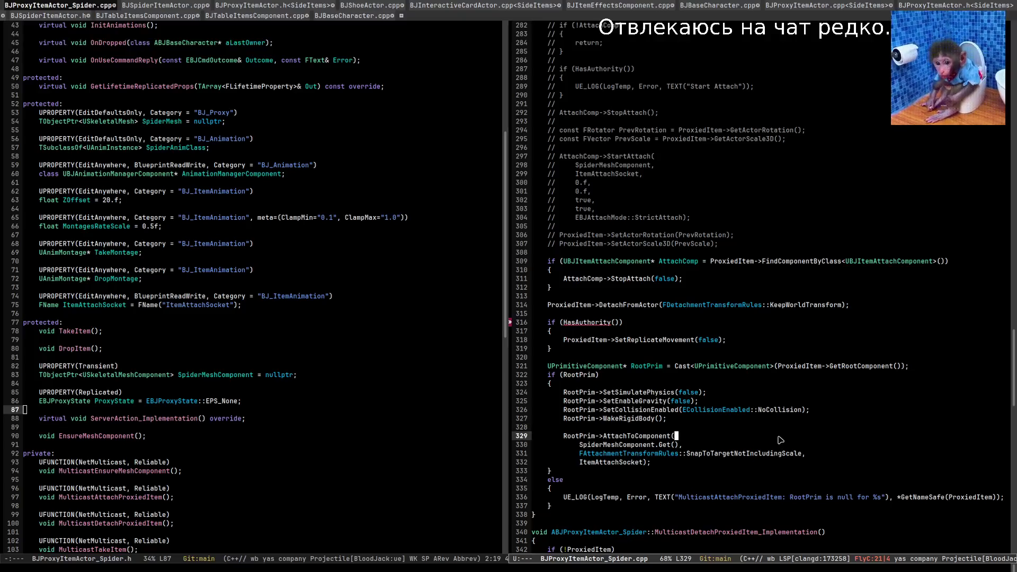
click(686, 464)
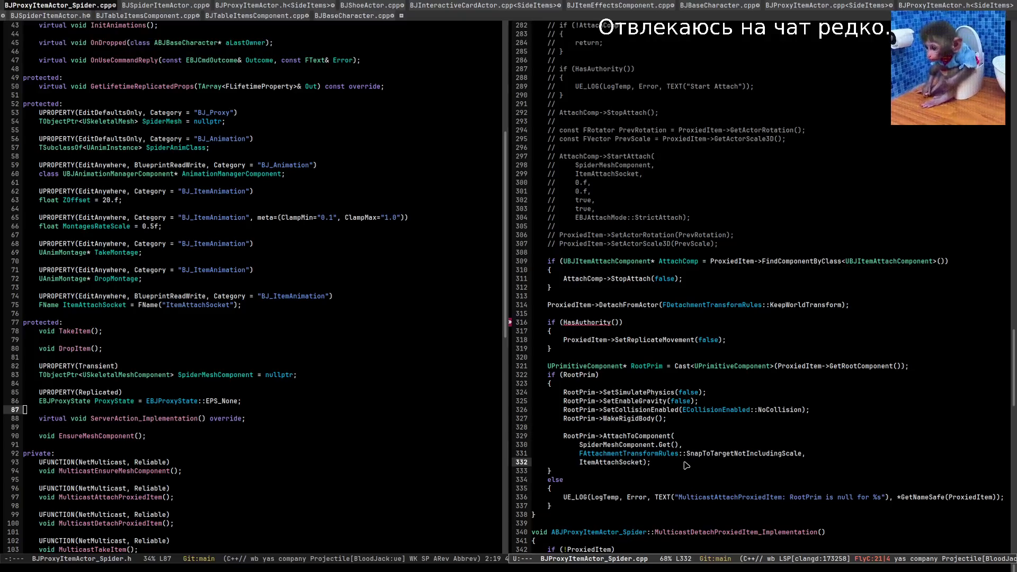
click(617, 462)
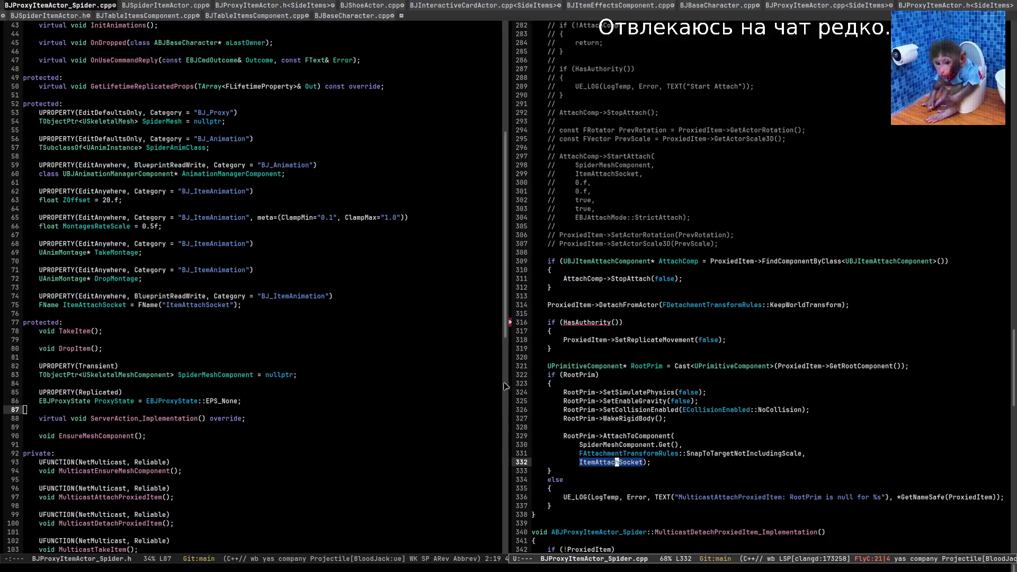
Review the start of MulticastAttachProxiedItem with its new logging, then switch to Unreal.
scroll(848, 408, up, 5)
click(706, 150)
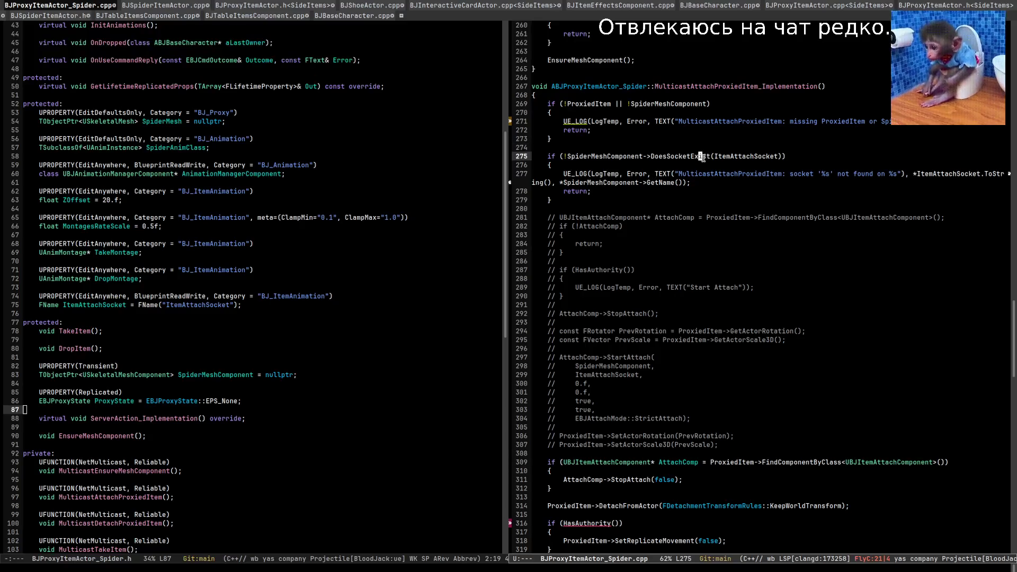
click(707, 194)
scroll(707, 201, down, 2)
scroll(707, 202, down, 4)
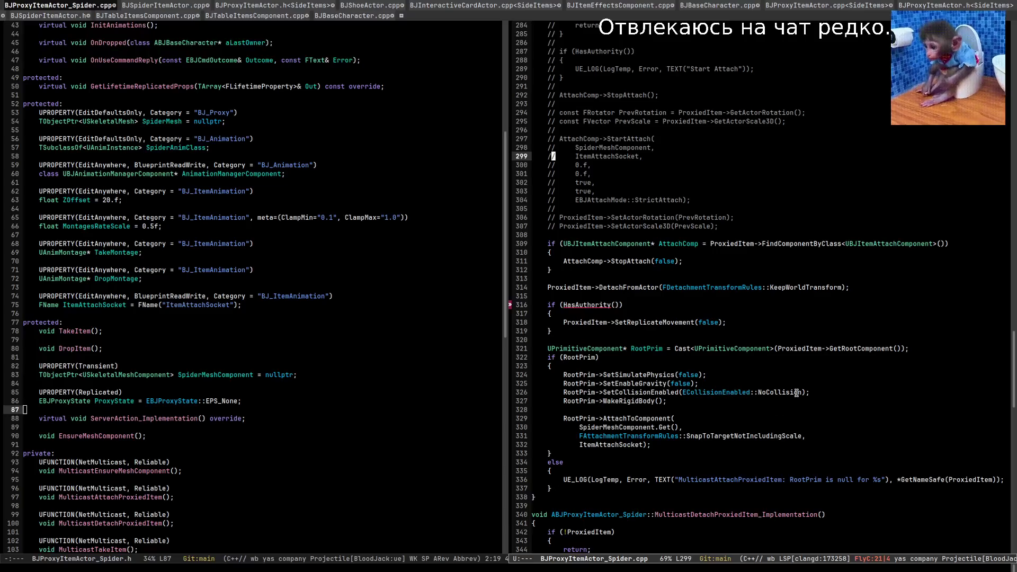
mouse_move(798, 393)
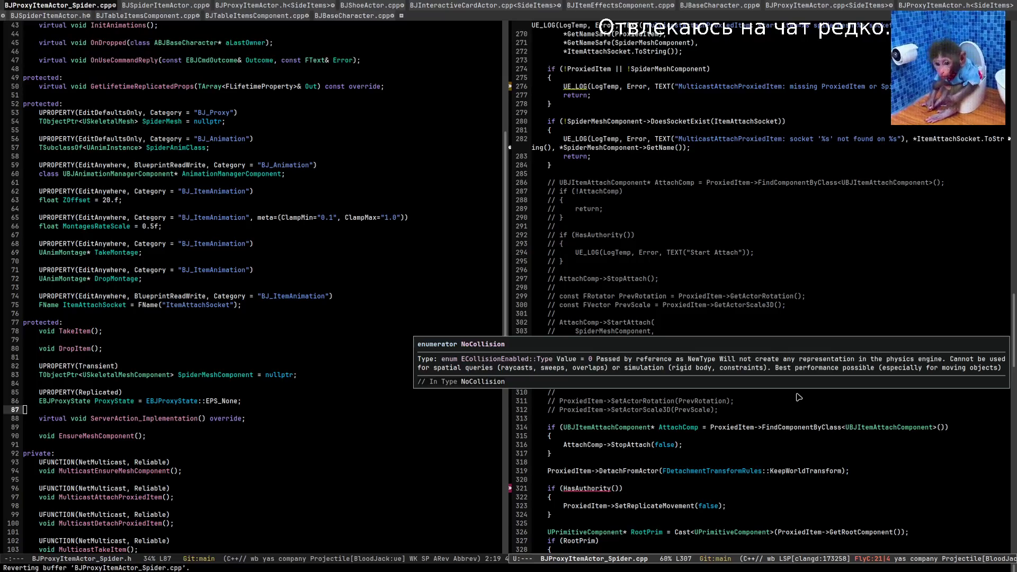
key(alt+Tab)
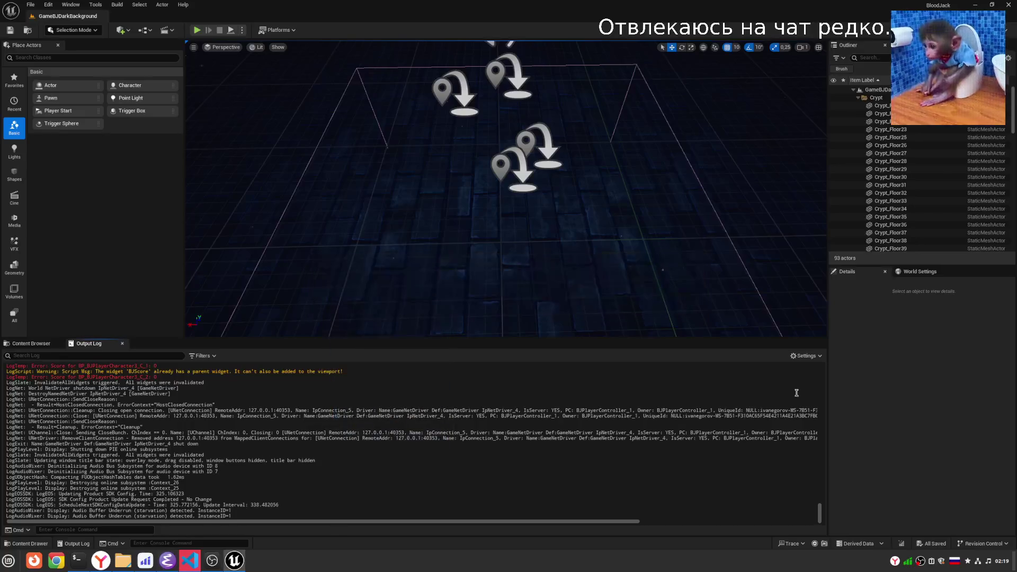
Recompile with Live Coding and clear the old Output Log entries.
key(ctrl+alt+F11)
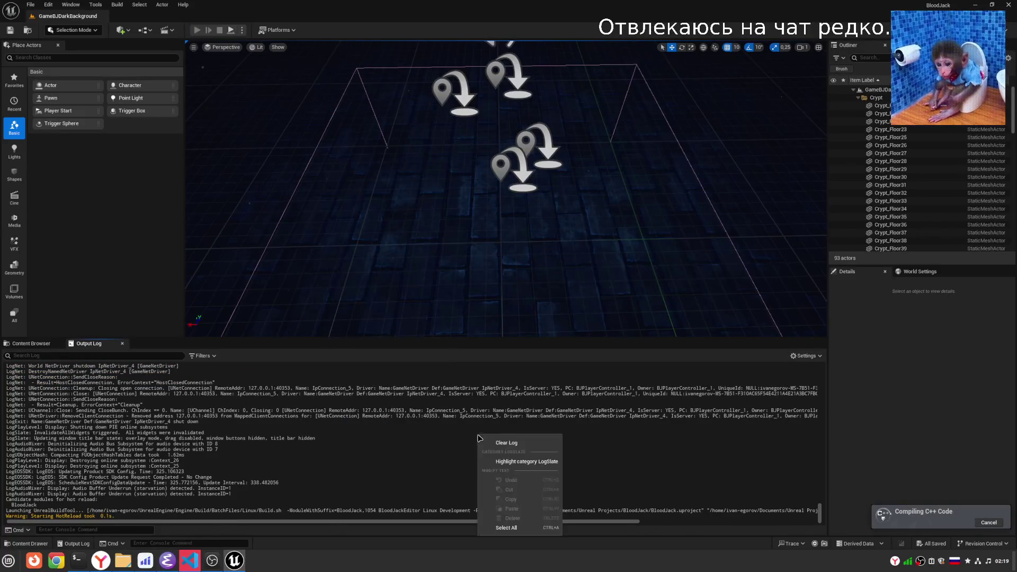
right_click(477, 433)
click(482, 440)
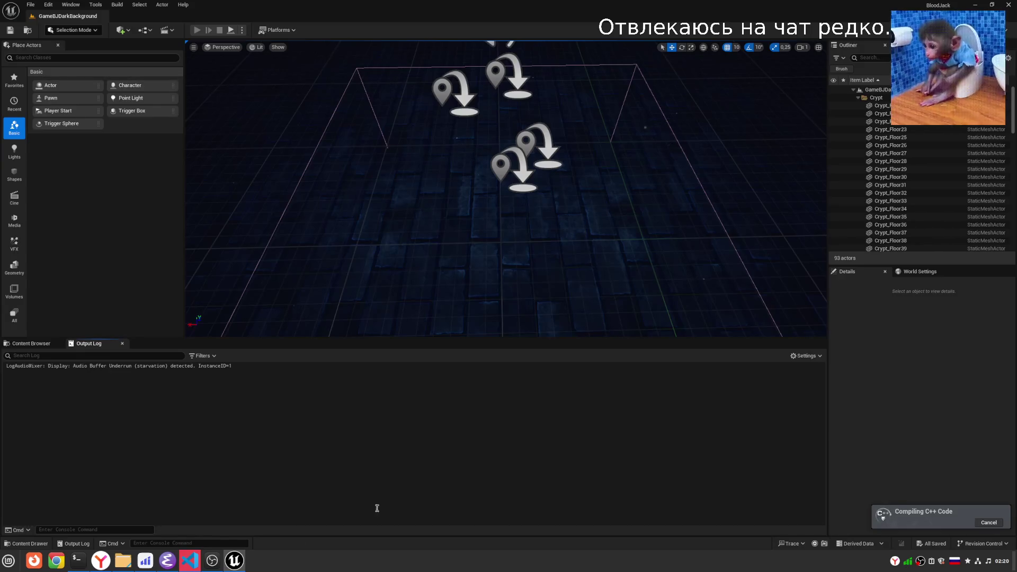
Copy MulticastAttachProxiedItem from Emacs into the log search and start a Play session.
click(212, 561)
scroll(764, 394, down, 6)
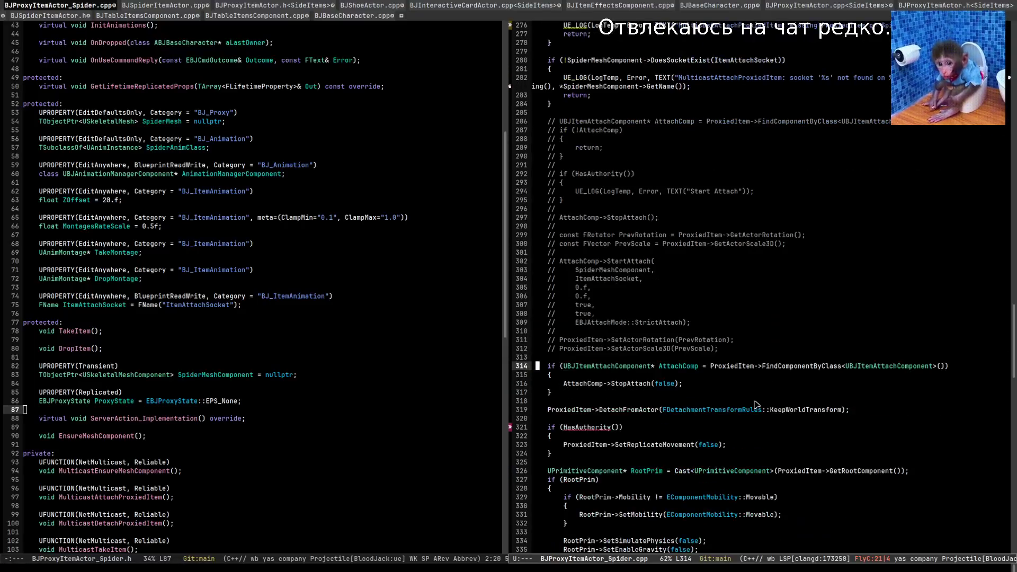
double_click(750, 436)
key(ctrl+c)
key(alt+Tab)
key(ctrl+v)
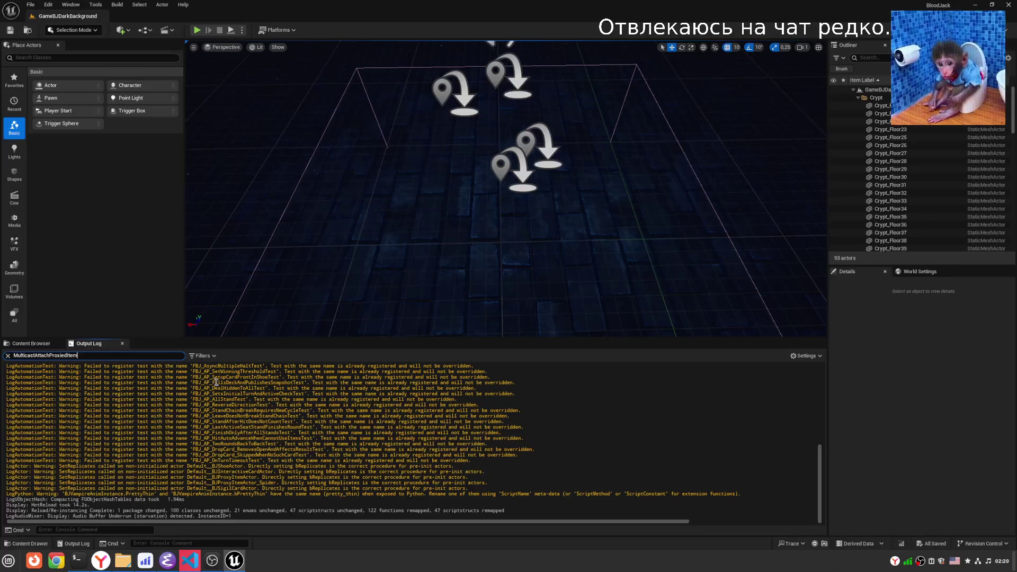
click(198, 31)
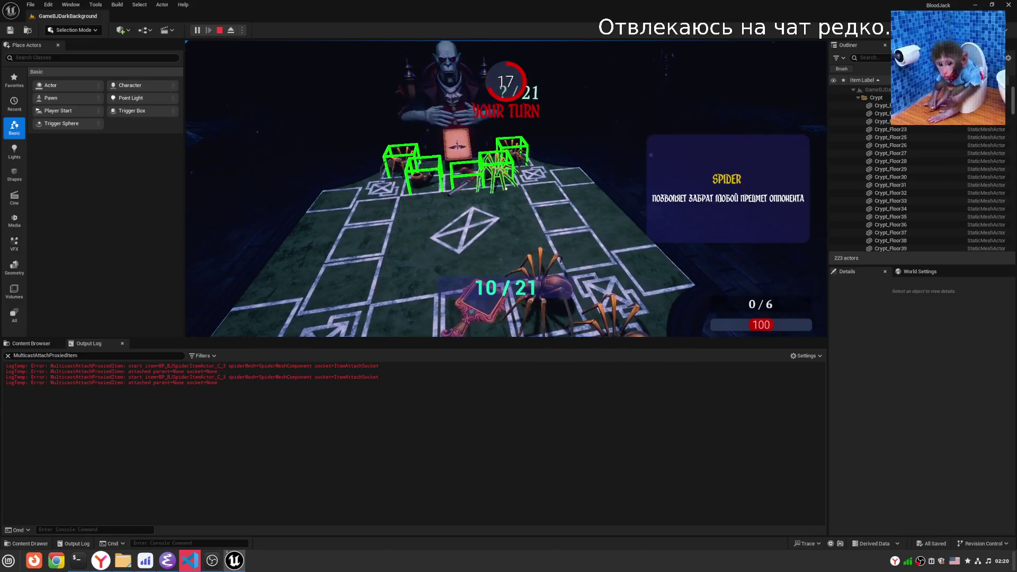
Release the mouse, pause the game, and highlight the attach log lines showing parent=None socket=None.
key(shift+F1)
click(197, 30)
drag(125, 372, 129, 365)
click(321, 372)
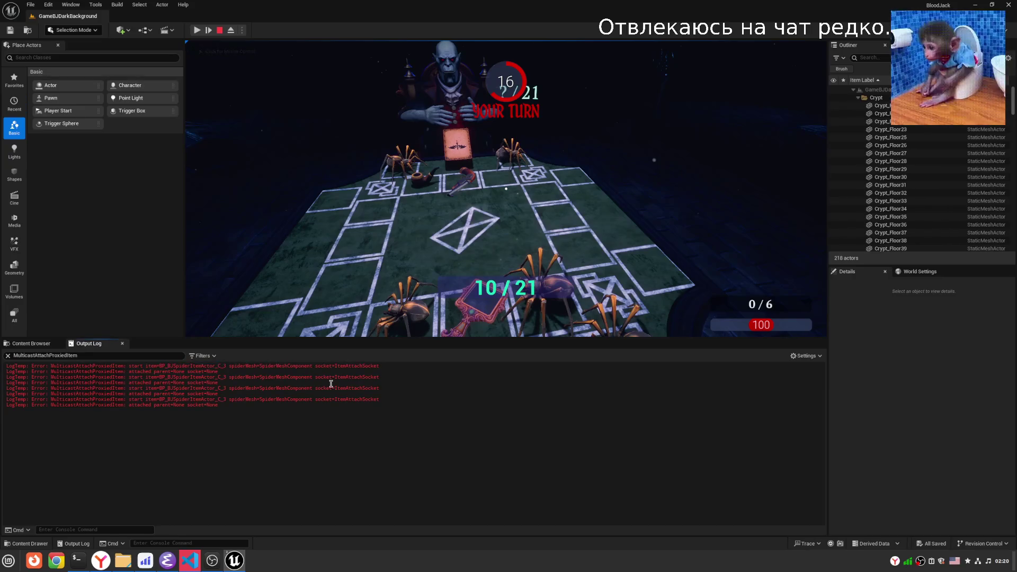
drag(127, 371, 234, 374)
click(228, 398)
drag(151, 372, 233, 372)
click(253, 404)
Scroll up through the Spider source in Emacs, then return to Unreal.
click(164, 562)
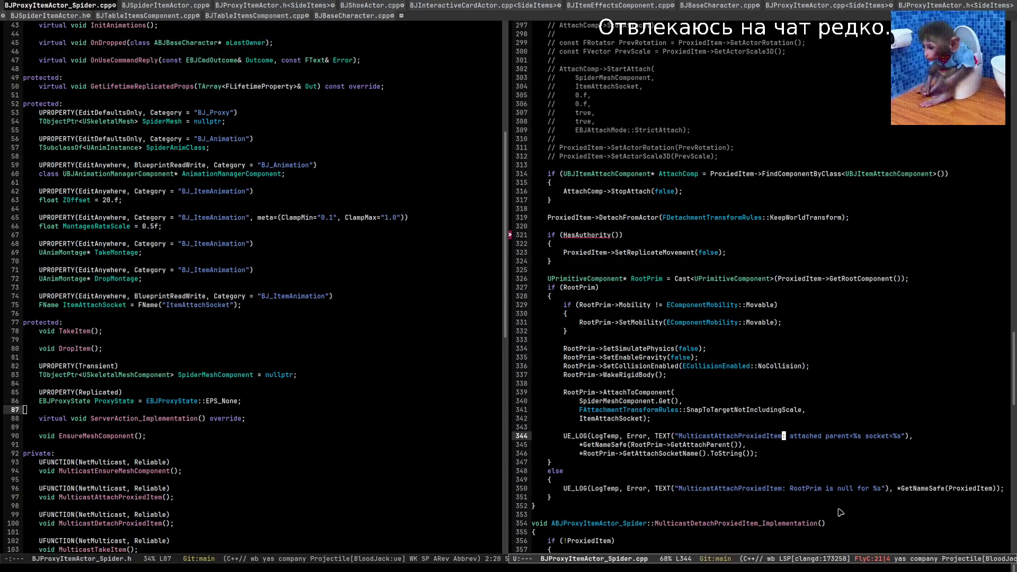
scroll(821, 519, up, 6)
scroll(811, 519, up, 2)
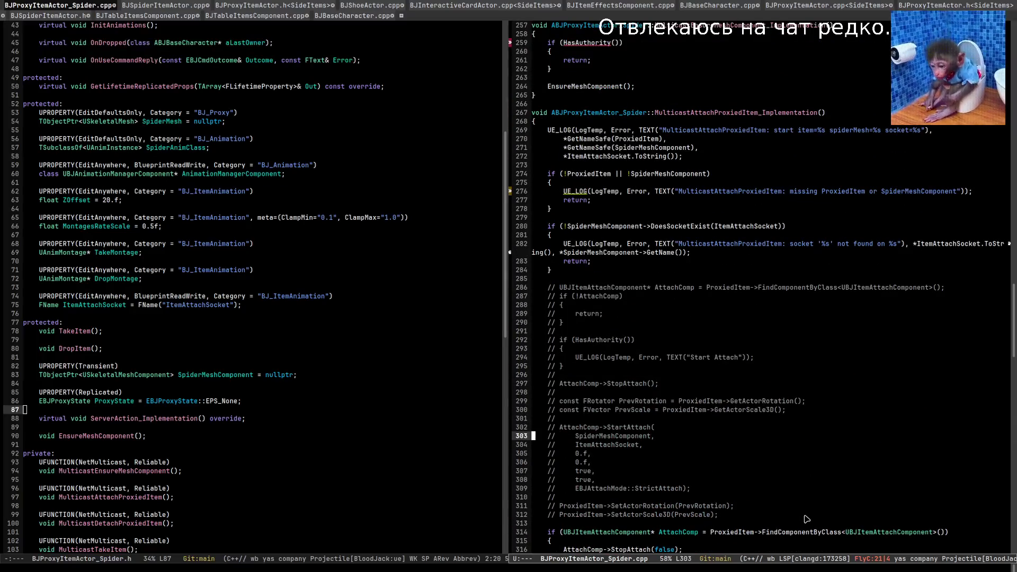
key(alt+Tab)
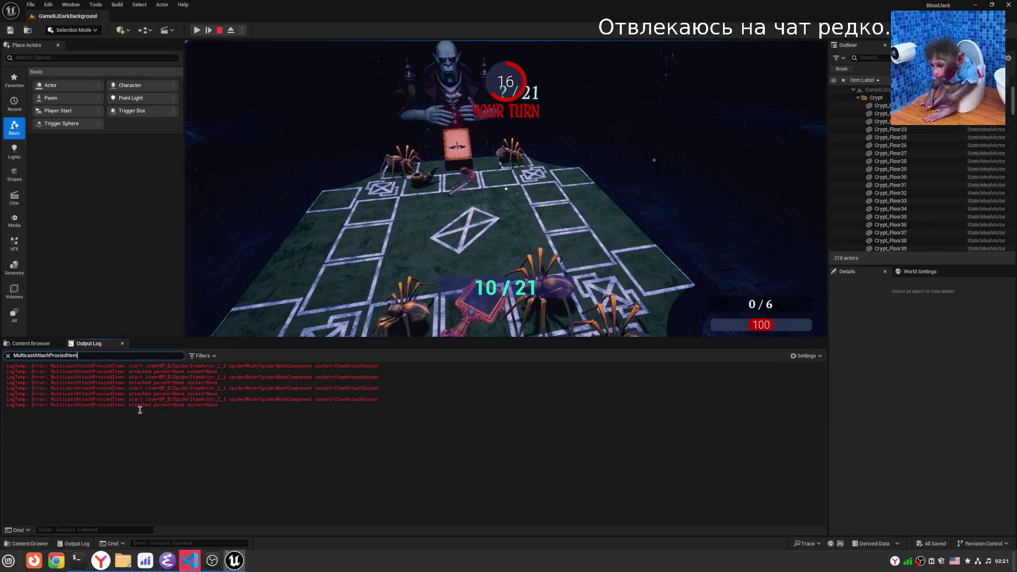
Clear the log search filter and select all log text, then bring up the SideItems Content Browser.
click(8, 355)
key(ctrl+a)
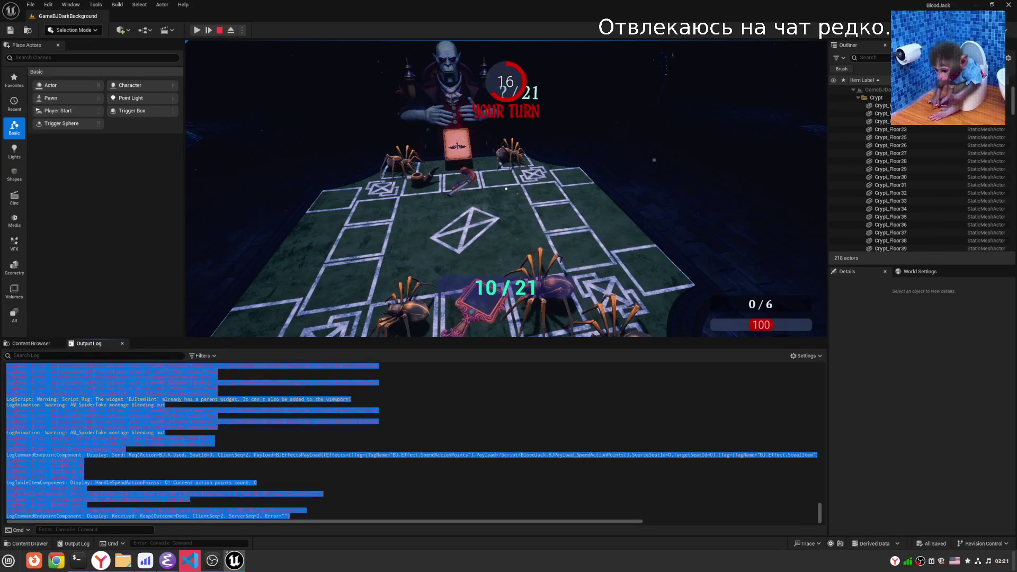
key(alt+Tab)
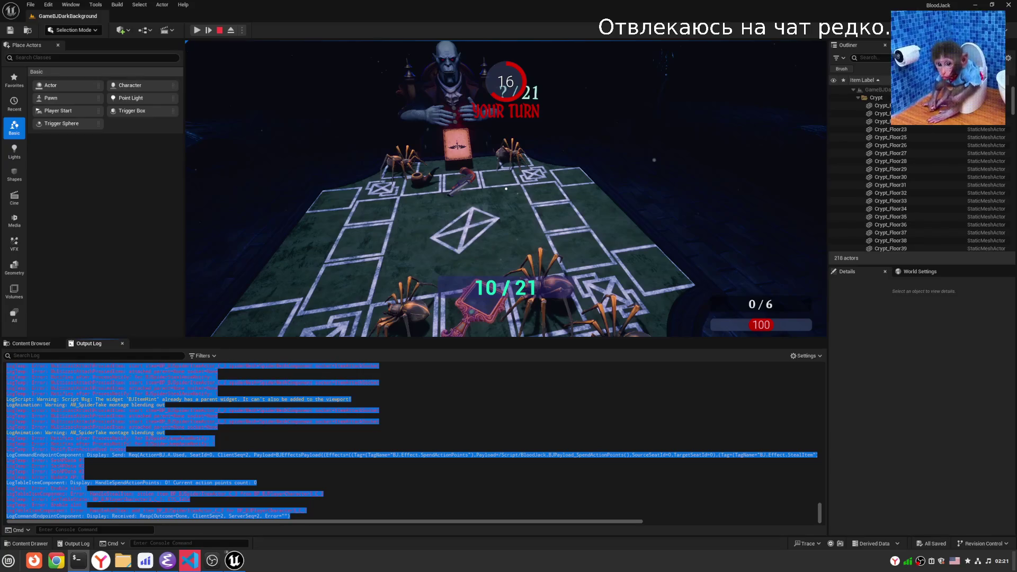
click(182, 401)
click(37, 343)
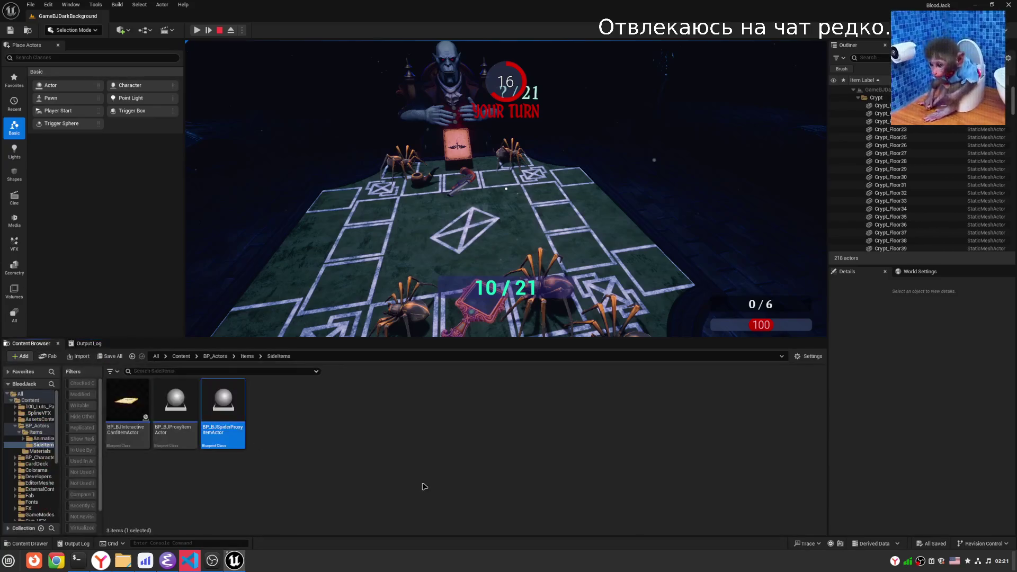
Stop the play session and open BP_BJSpiderProxyItemActor's 3D preview.
mouse_move(237, 440)
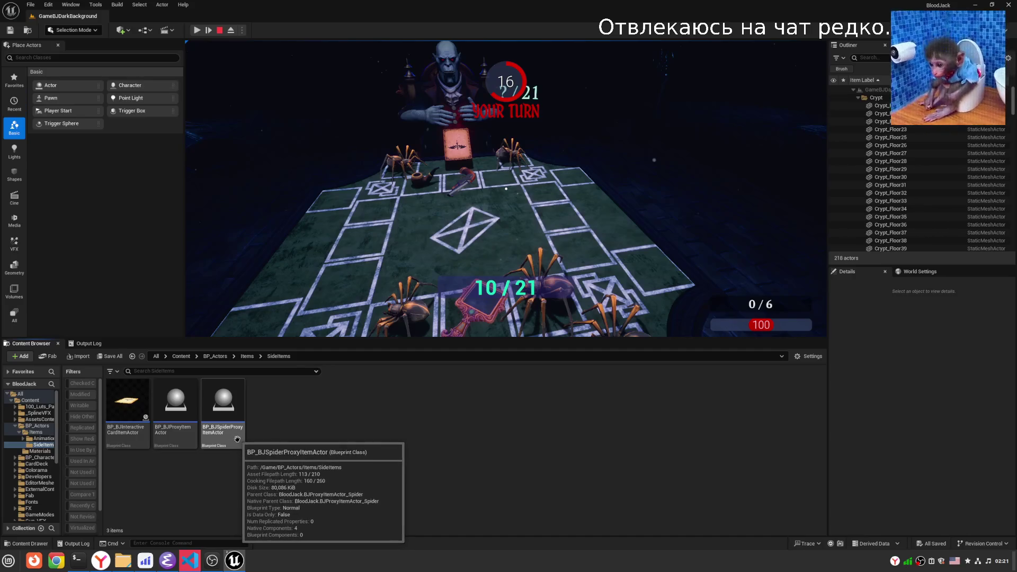
double_click(237, 439)
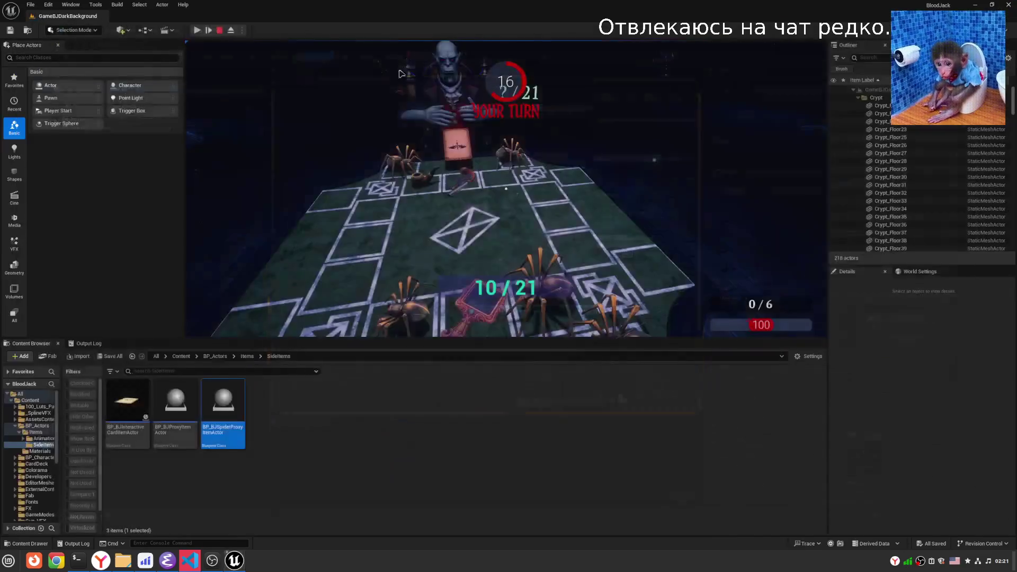
click(220, 31)
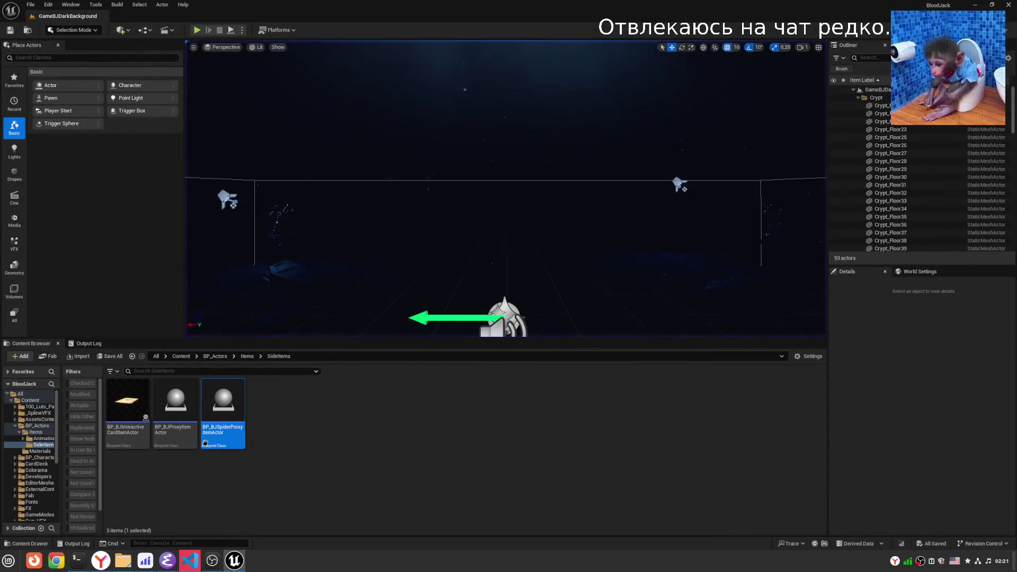
double_click(222, 436)
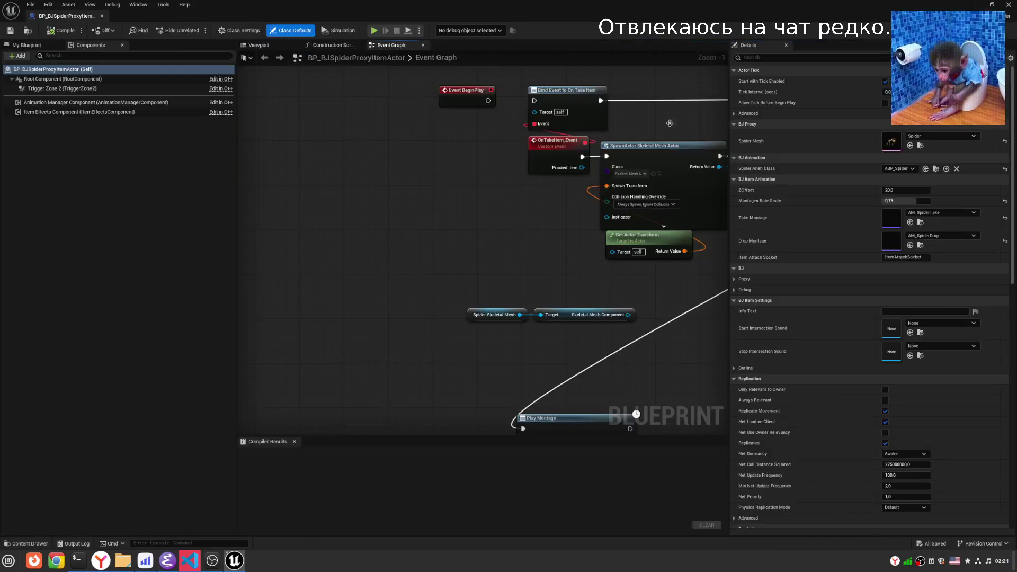
click(259, 46)
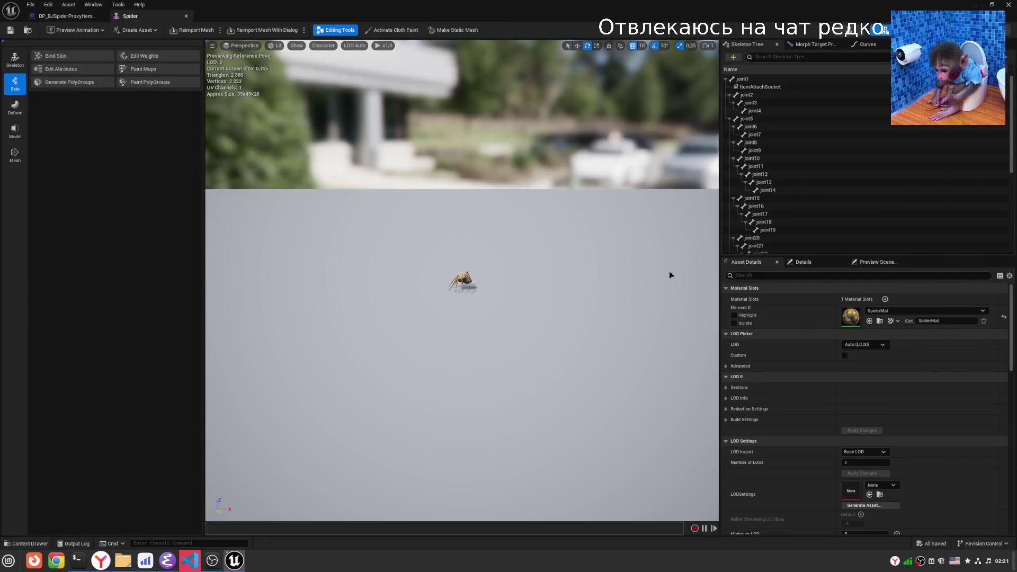
Preview Spider_Take on the spider with ItemAttachSocket selected, scrubbed back to about frame 17.
click(77, 30)
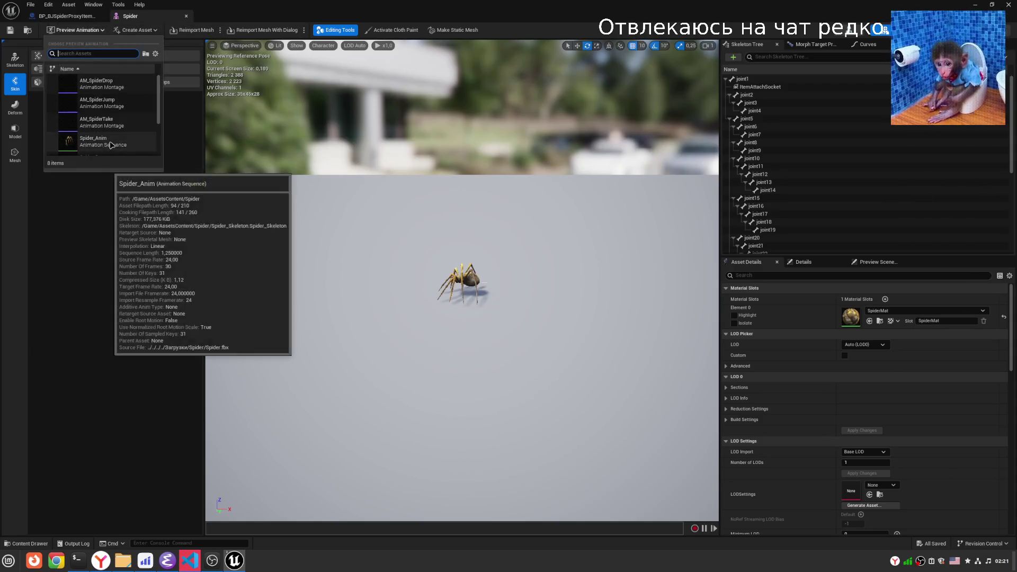
scroll(104, 132, down, 2)
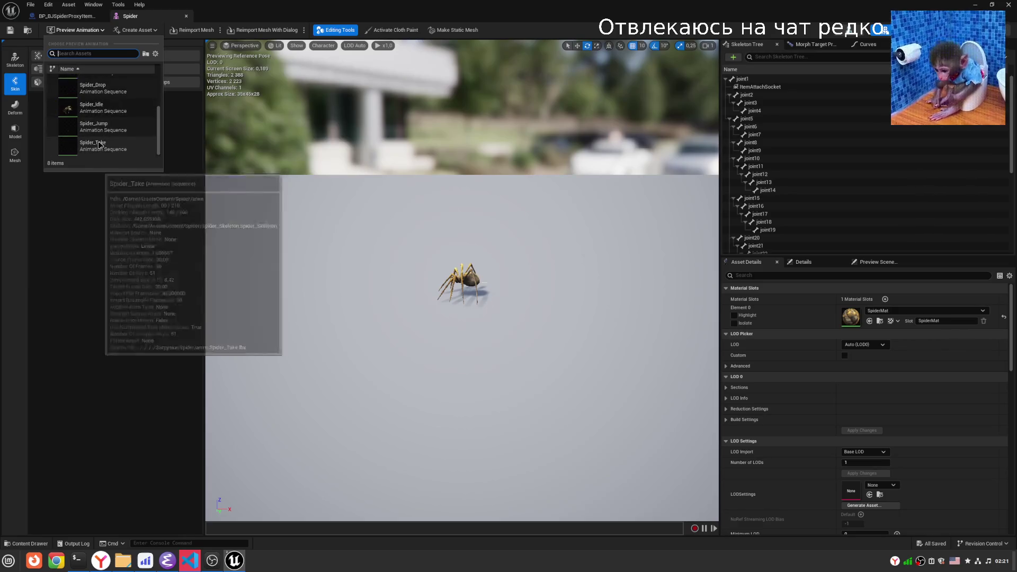
scroll(100, 148, down, 2)
click(105, 150)
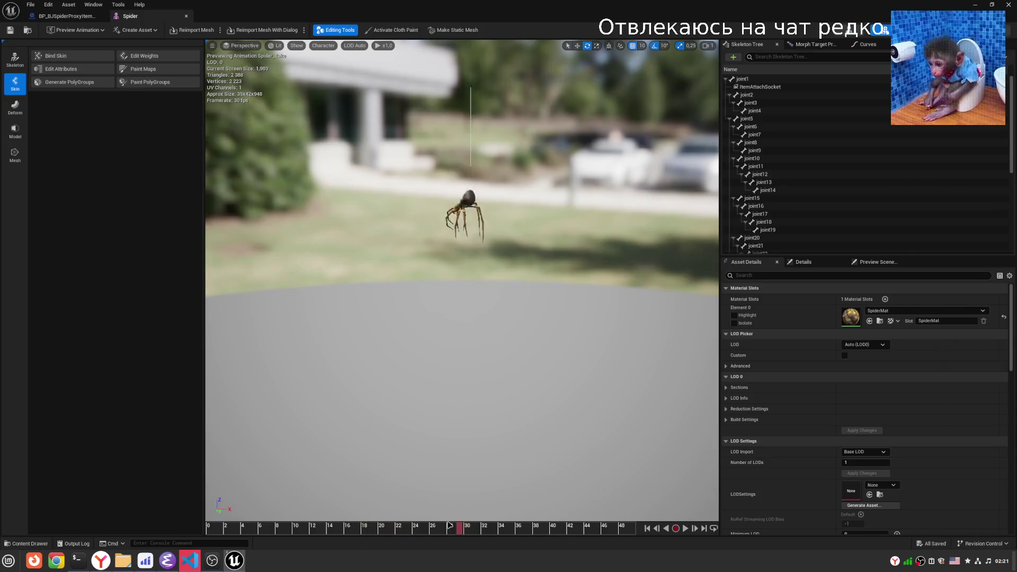
click(763, 87)
mouse_move(443, 530)
mouse_down()
mouse_move(417, 529)
mouse_move(513, 529)
mouse_move(344, 525)
mouse_up()
Return to Emacs and review MulticastAttachProxiedItem_Implementation's start log.
key(alt+Tab)
click(366, 465)
click(167, 560)
scroll(816, 421, down, 5)
scroll(771, 436, down, 5)
scroll(727, 228, up, 9)
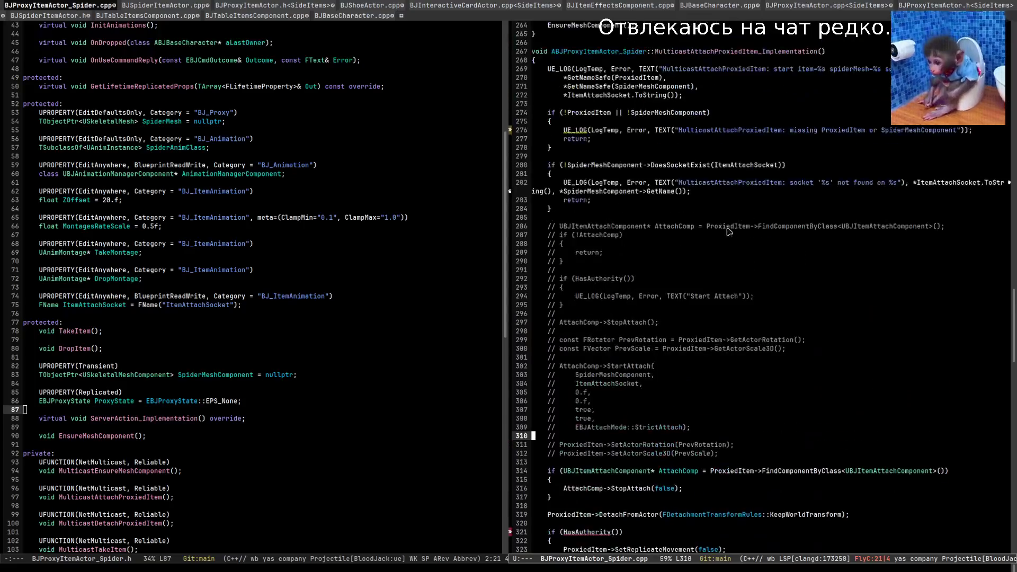
Filter Unreal's Output Log for MulticastAttachProxiedItem and inspect the logged item and spider mesh names.
scroll(727, 228, up, 2)
double_click(720, 122)
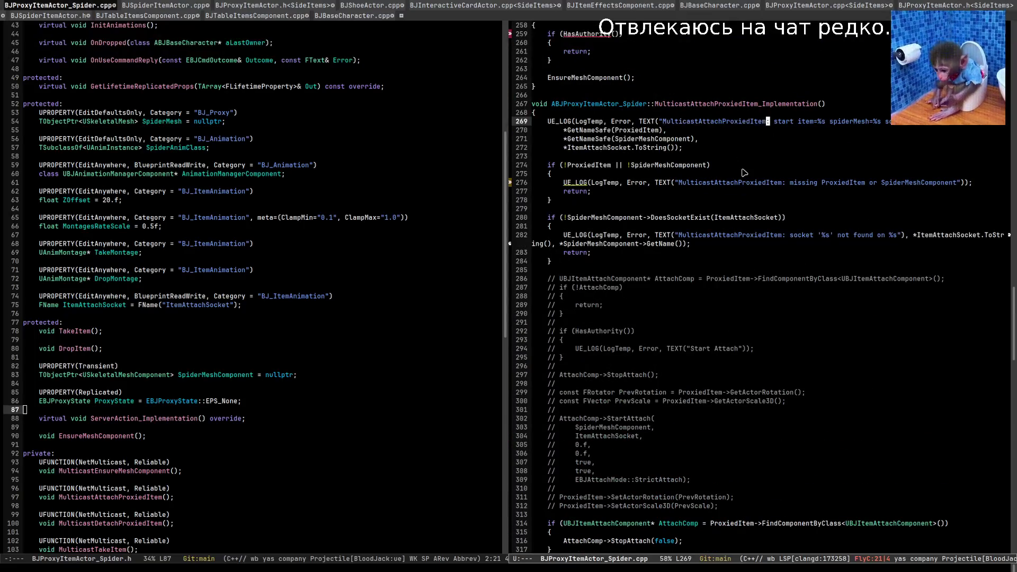
key(alt+Tab)
click(89, 343)
text(MulticastAttachProxiedItem)
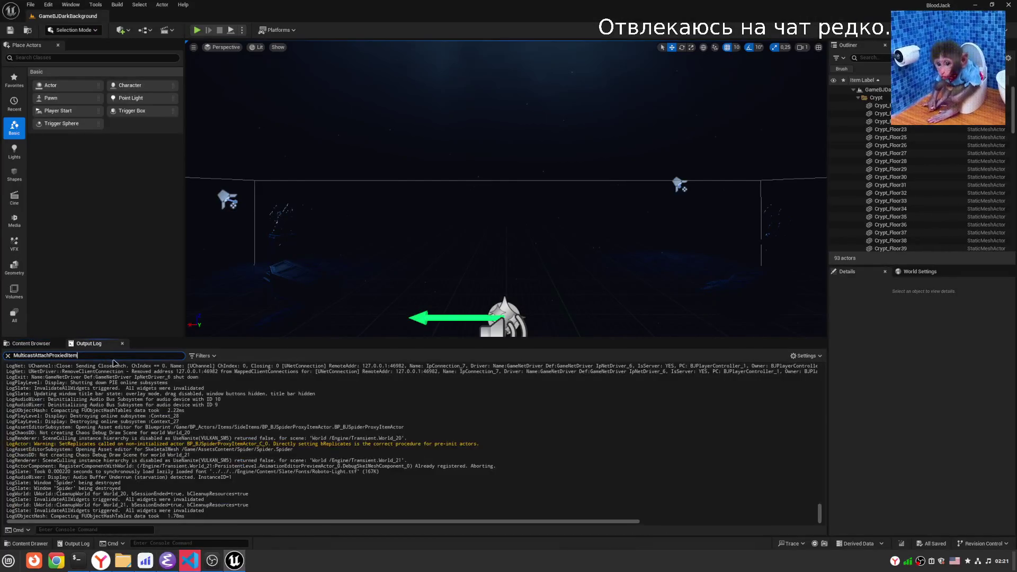
drag(161, 366, 225, 368)
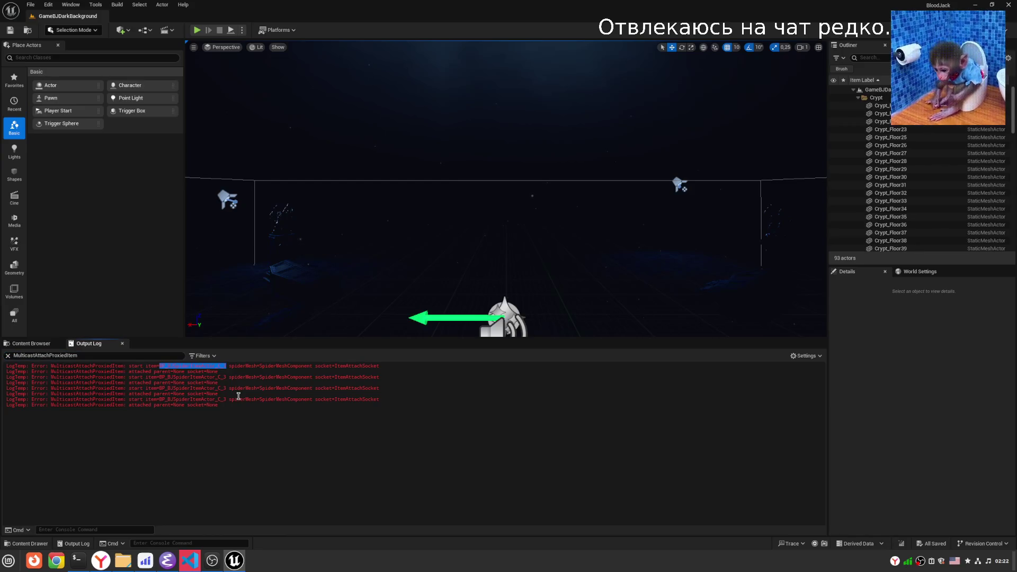
drag(259, 366, 424, 358)
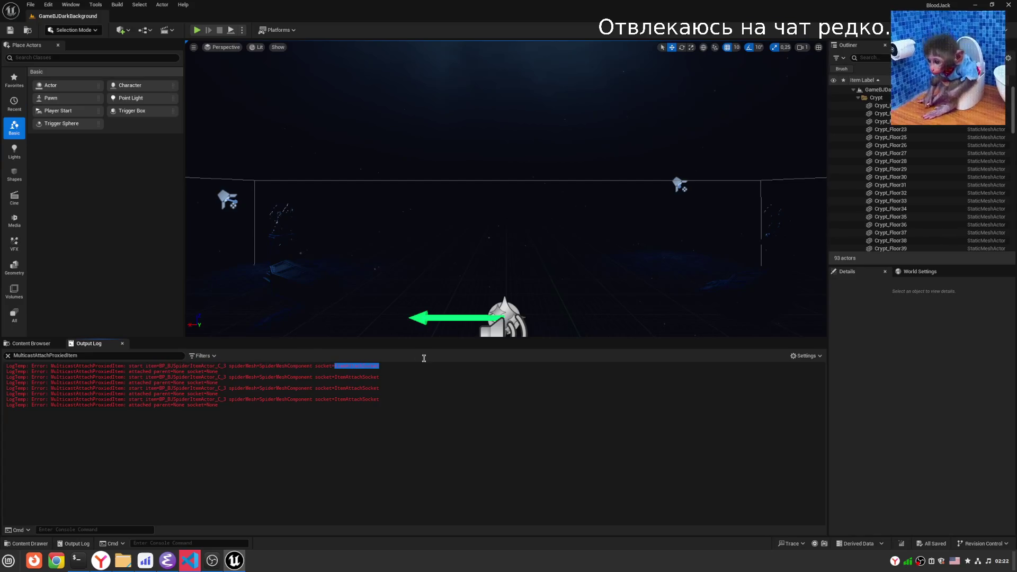
Clear the log search filter and the output log, then recompile the C++ code.
click(463, 421)
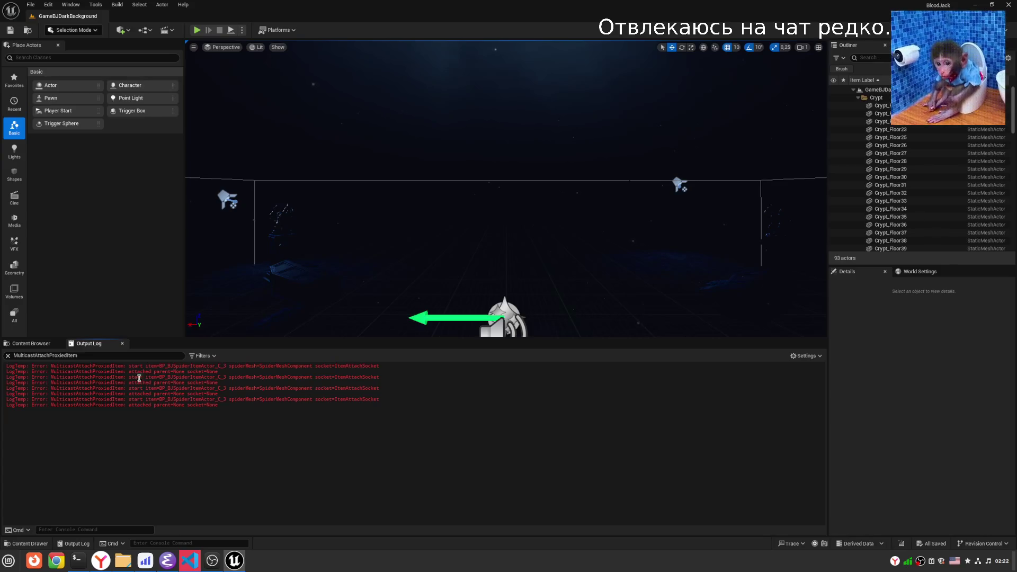
click(11, 360)
right_click(176, 404)
click(196, 413)
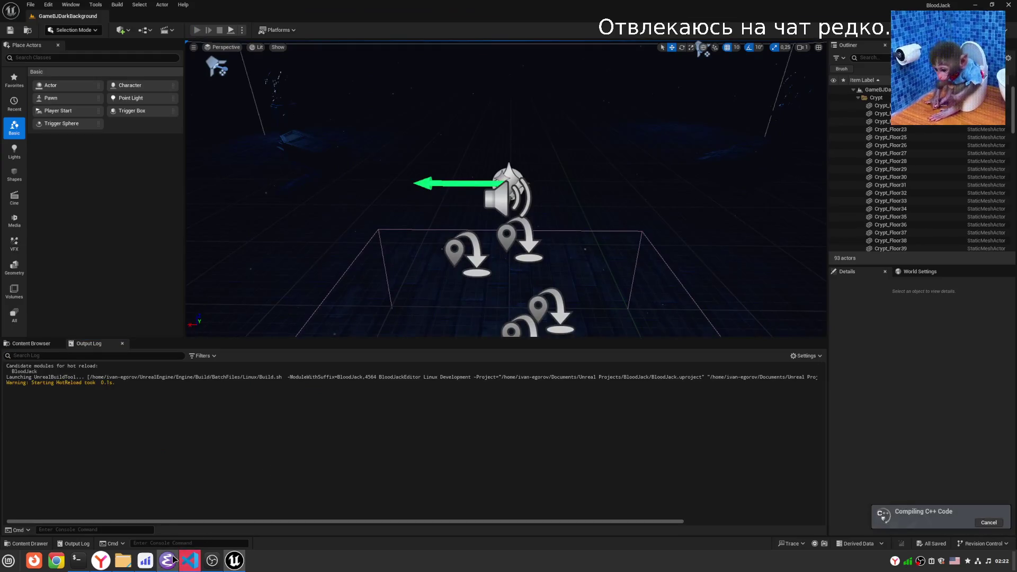
click(168, 561)
Read through the attach function's fallback actor attach and result logging in Emacs.
key(Down)
key(Down)
key(Down)
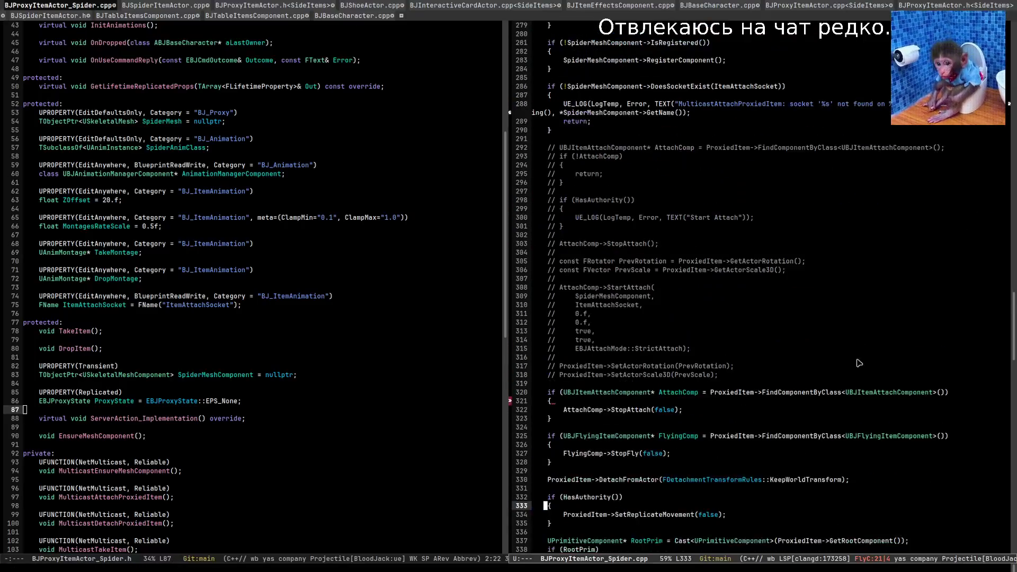
key(Down)
key(Down)
key(Down)
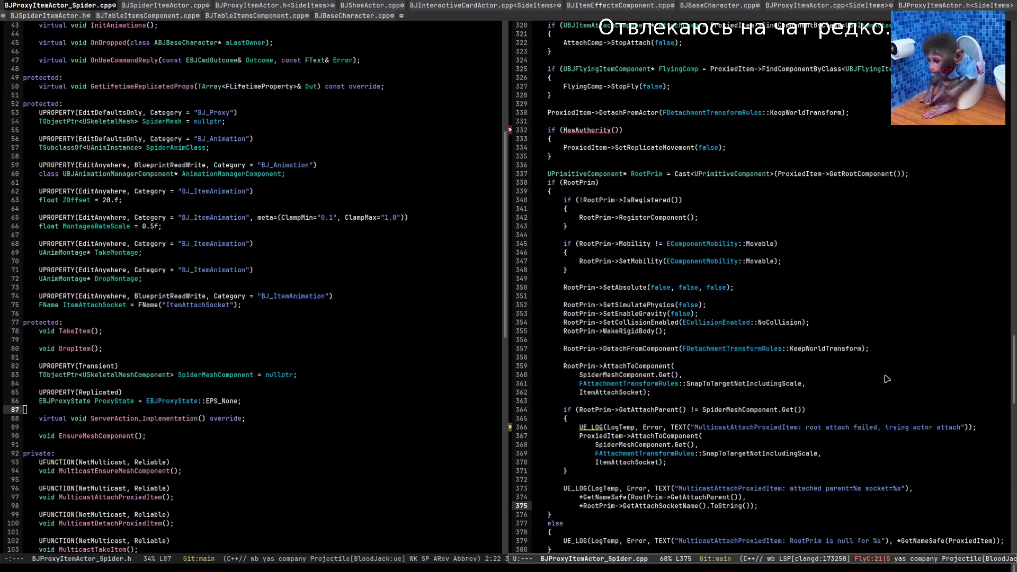
key(Down)
key(Down)
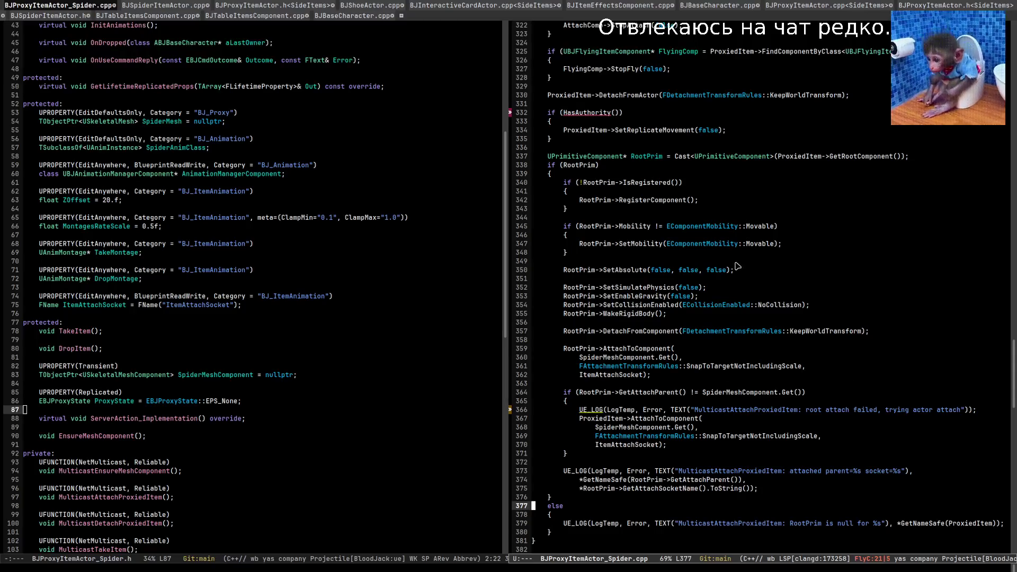
key(alt+Tab)
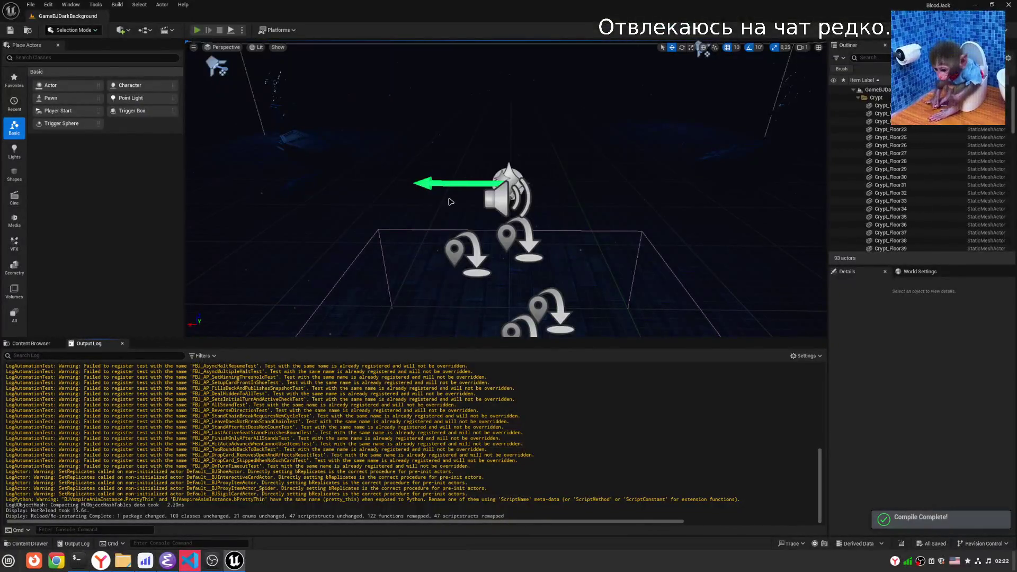
Play-test with the log filtered to MulticastAttachProxiedItem, then pause and return to Emacs.
key(alt+p)
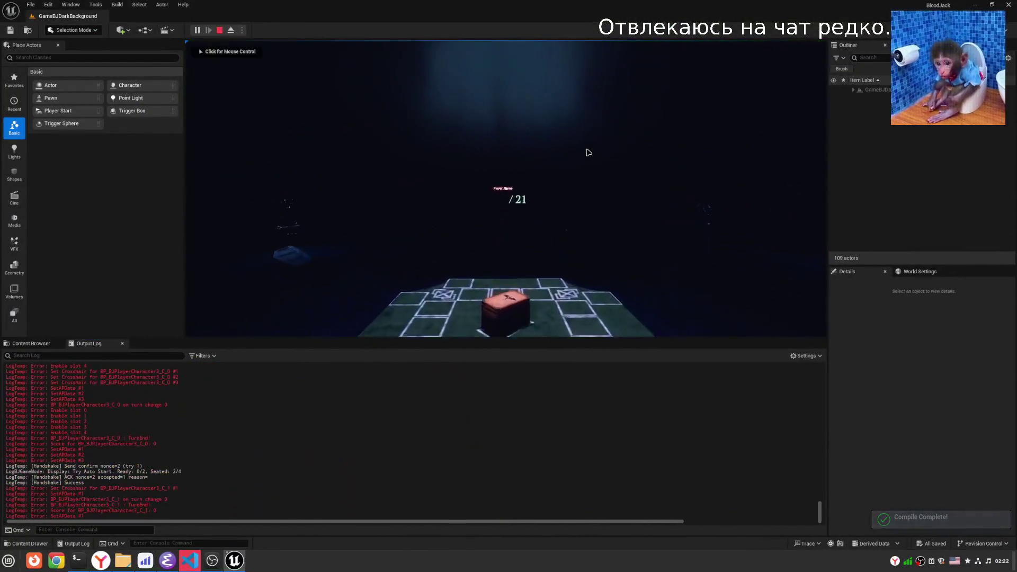
click(76, 355)
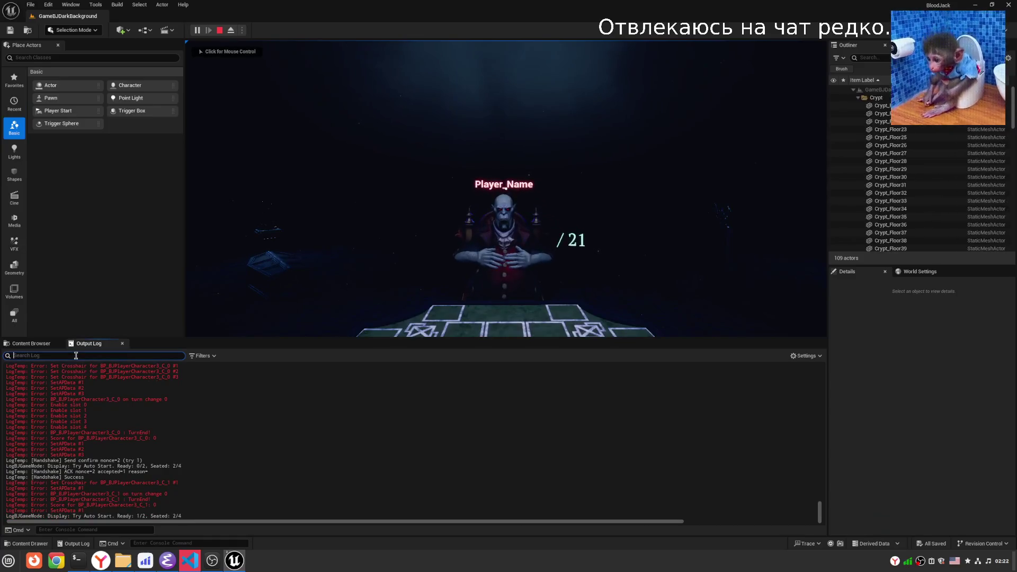
text(MulticastAttachProxiedItem)
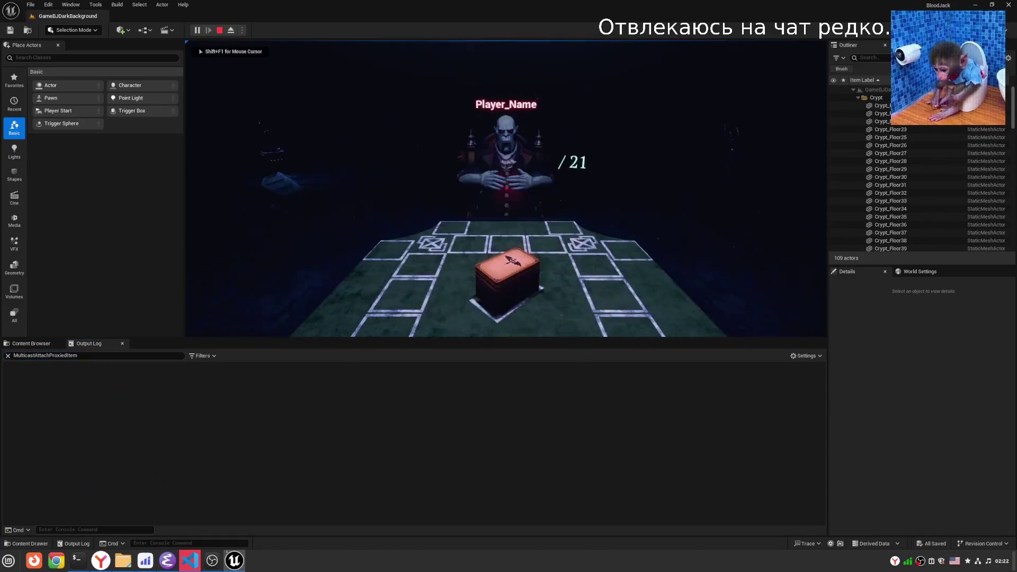
click(506, 189)
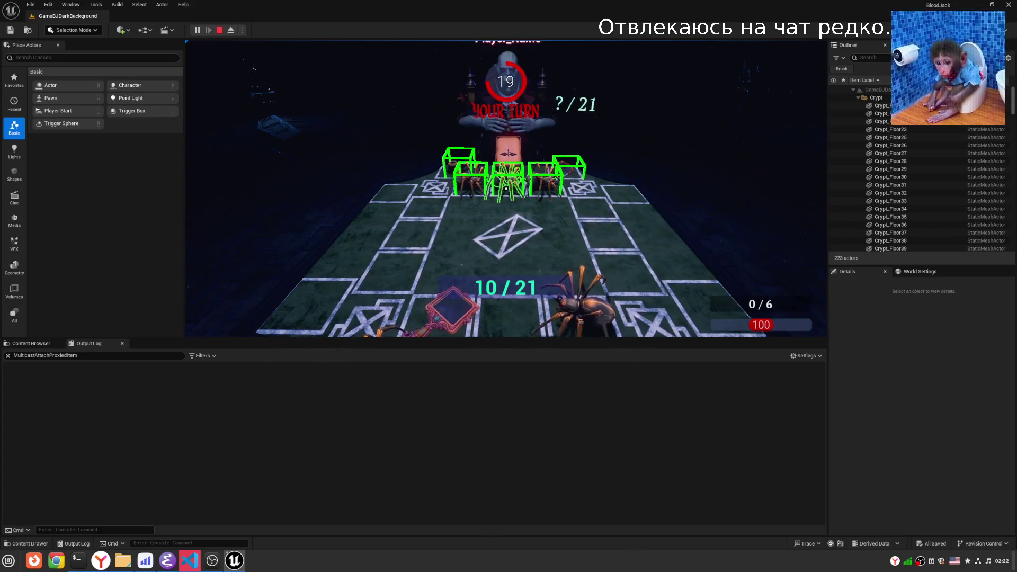
key(shift+F1)
key(Pause)
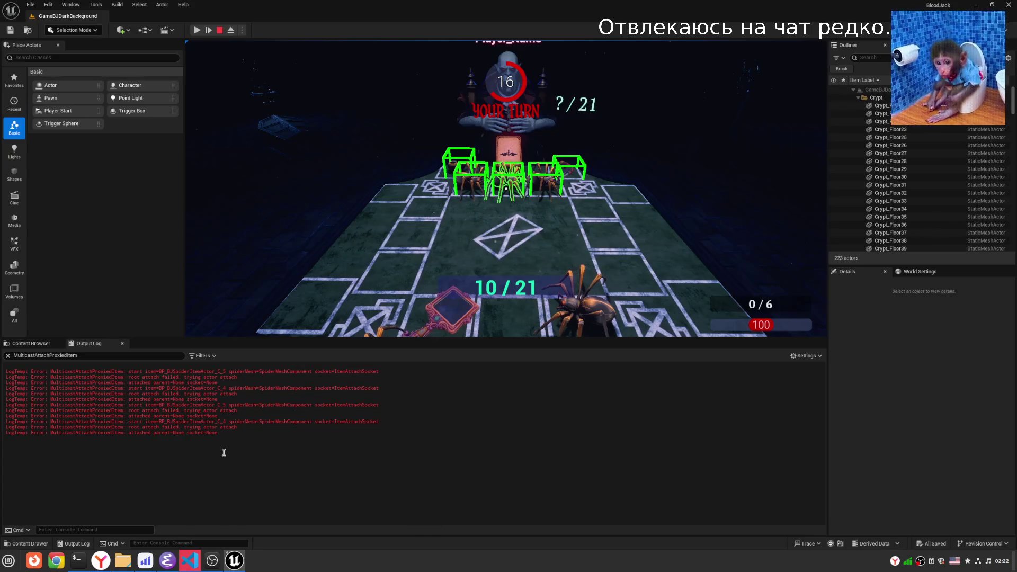
click(167, 561)
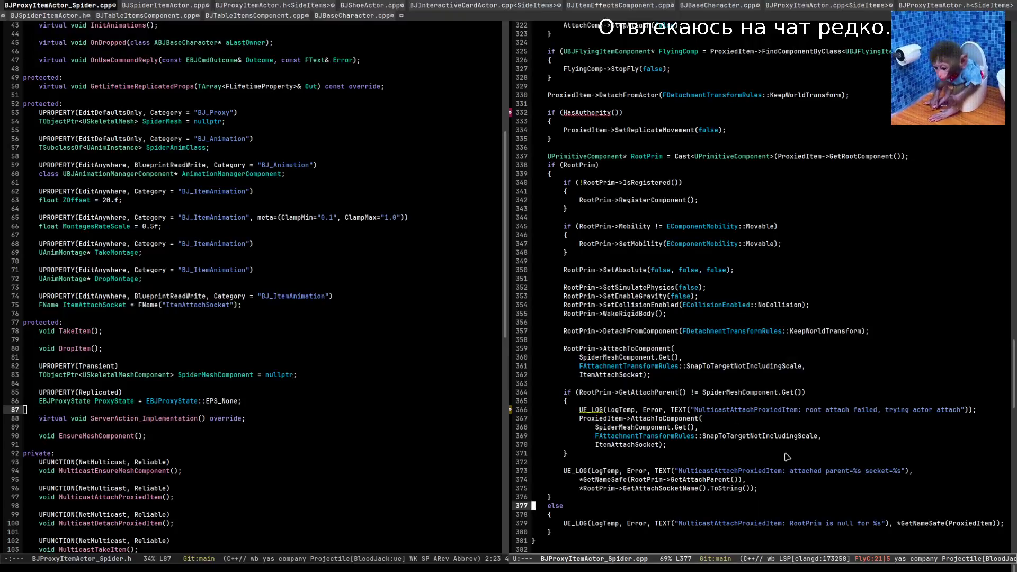
scroll(877, 333, up, 2)
scroll(874, 337, up, 10)
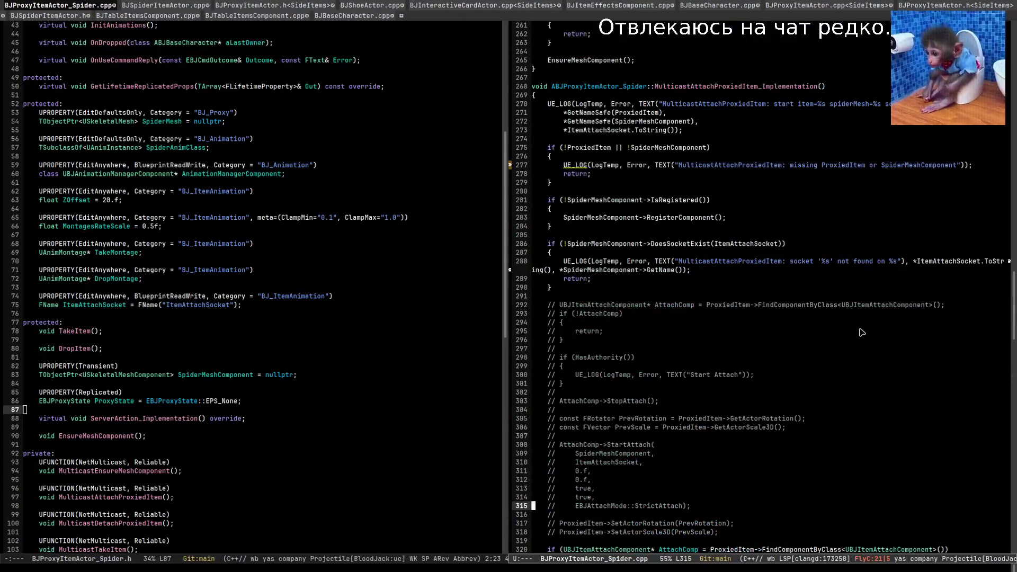
scroll(863, 332, down, 10)
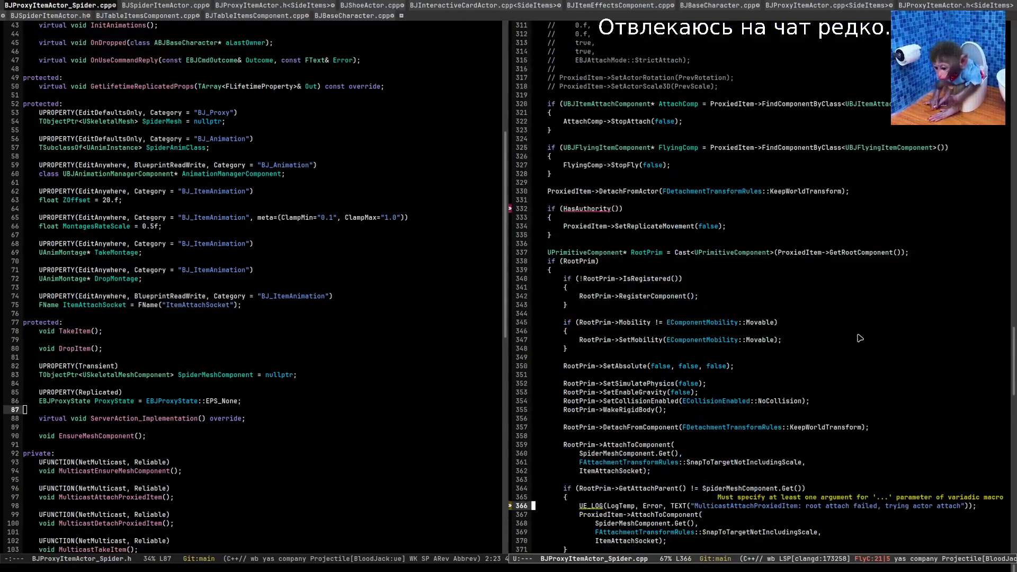
scroll(860, 338, down, 4)
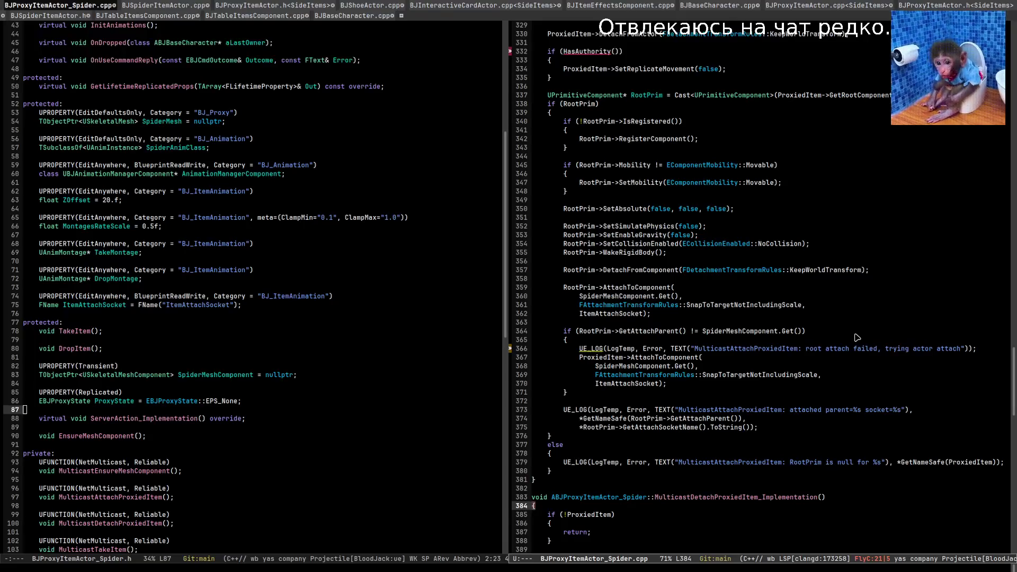
click(865, 368)
Stop the play-in-editor session and clear the Output Log.
key(alt+Tab)
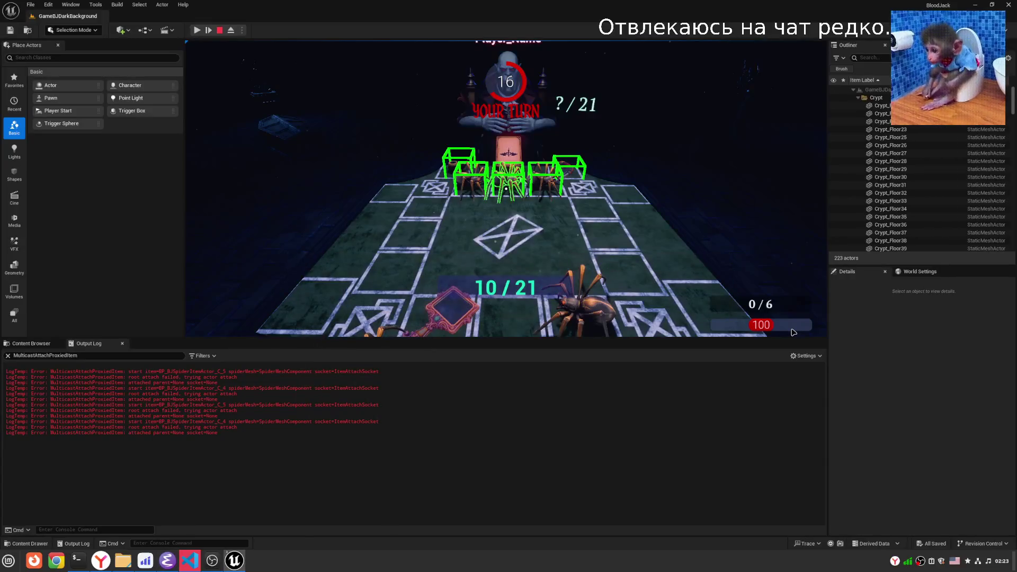
key(Escape)
right_click(206, 440)
click(233, 525)
Open BP_BJSpiderProxyItemActor from SideItems and inspect its Play Montage, SpawnActor, BeginPlay and Bind Event nodes.
click(31, 344)
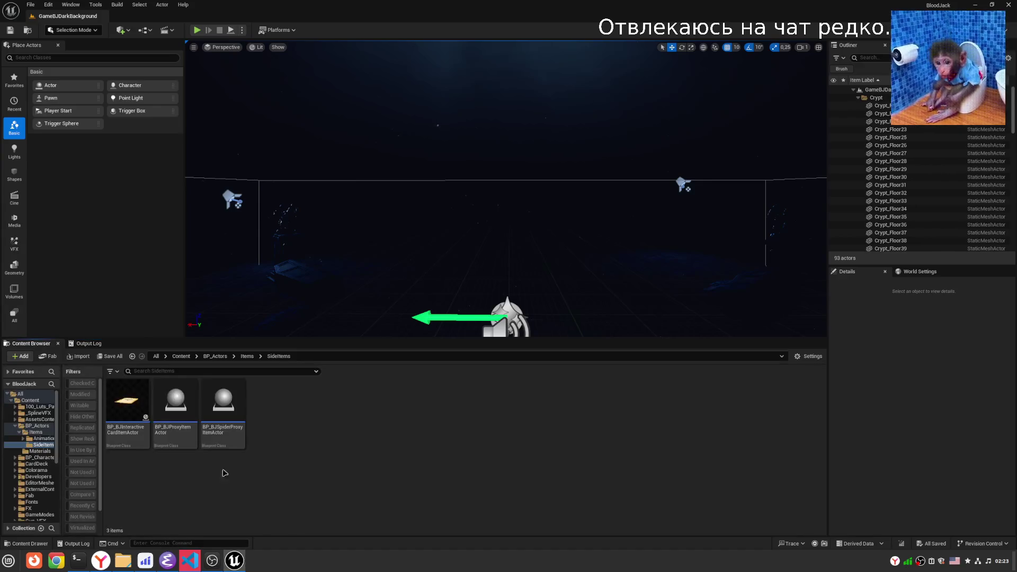
double_click(230, 437)
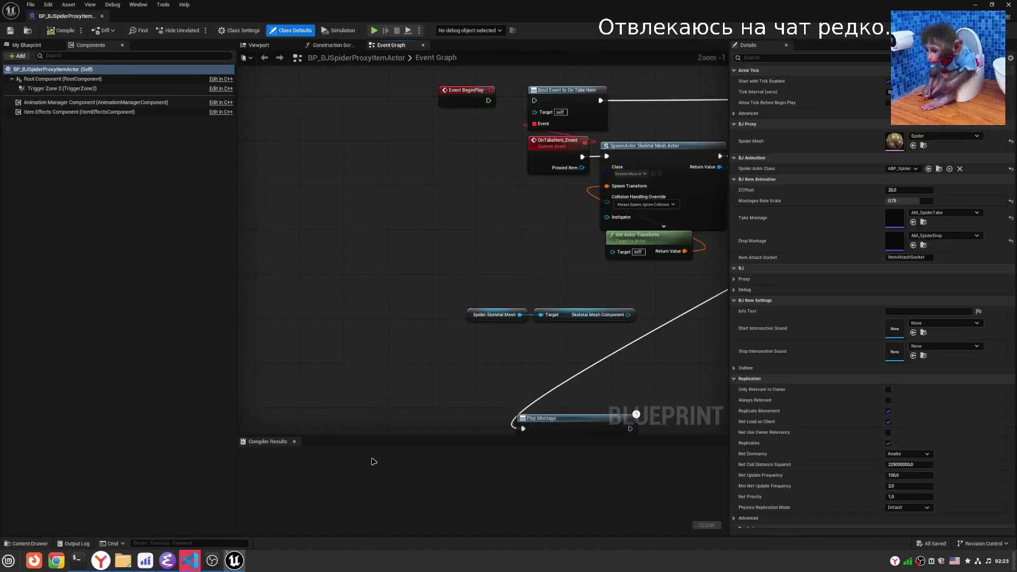
scroll(448, 250, down, 4)
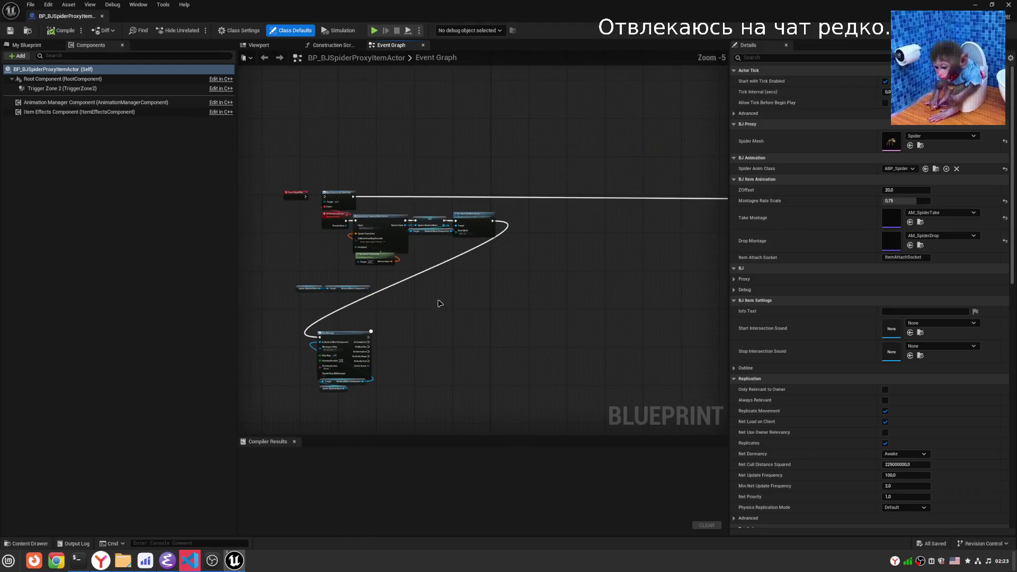
scroll(332, 260, up, 2)
scroll(329, 254, down, 2)
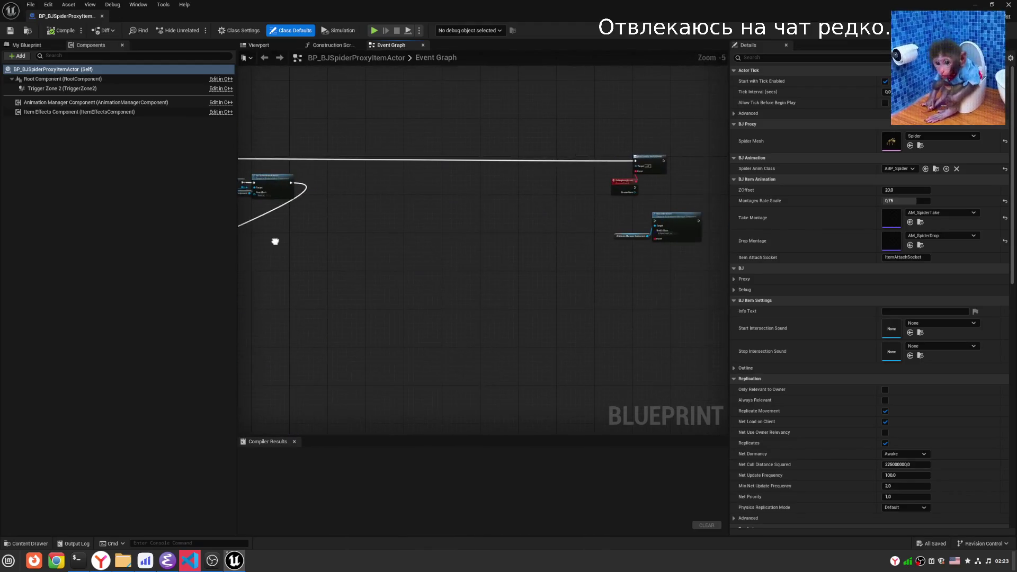
drag(332, 257, 609, 331)
scroll(601, 332, up, 3)
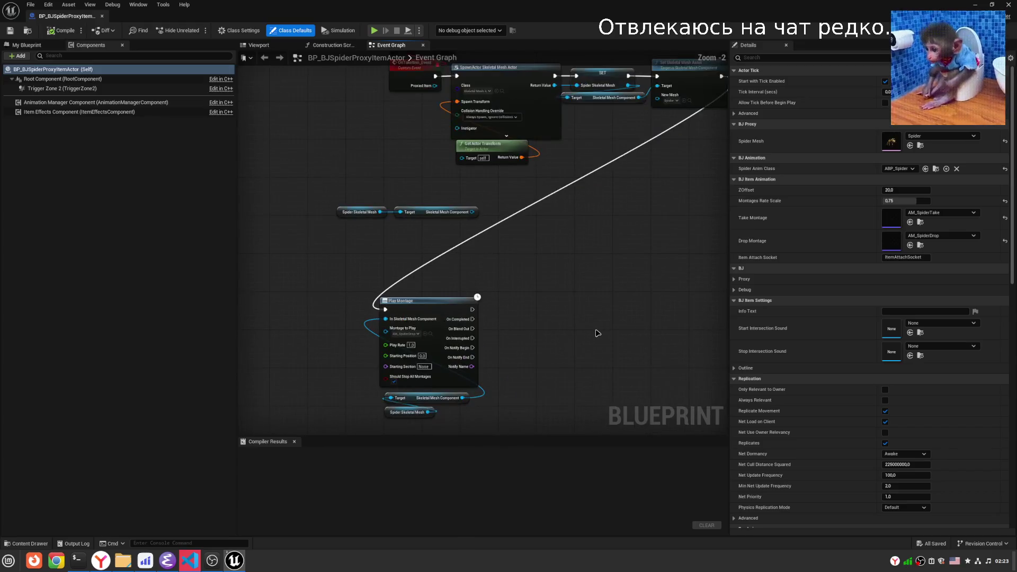
drag(592, 228, 587, 343)
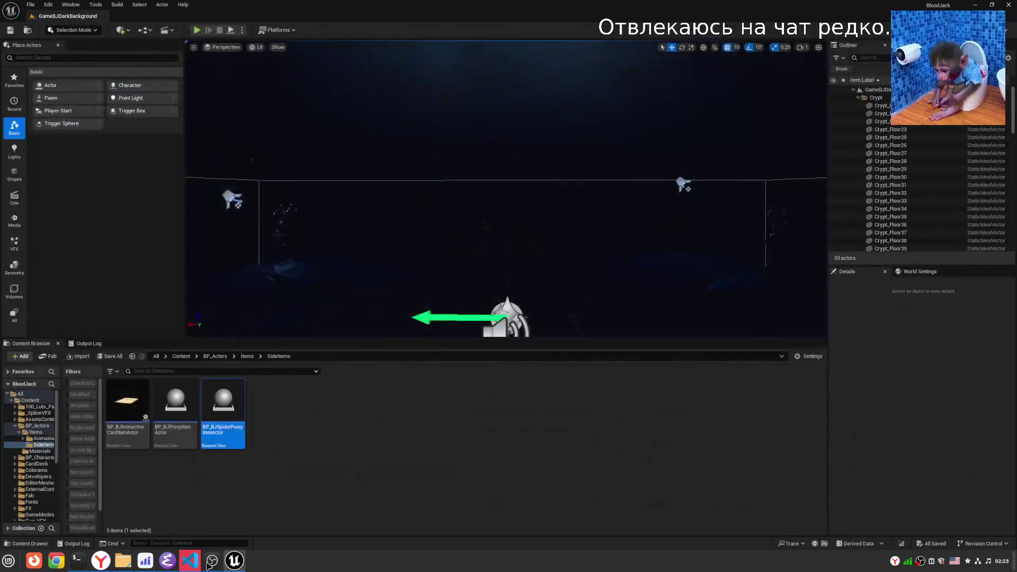
click(169, 560)
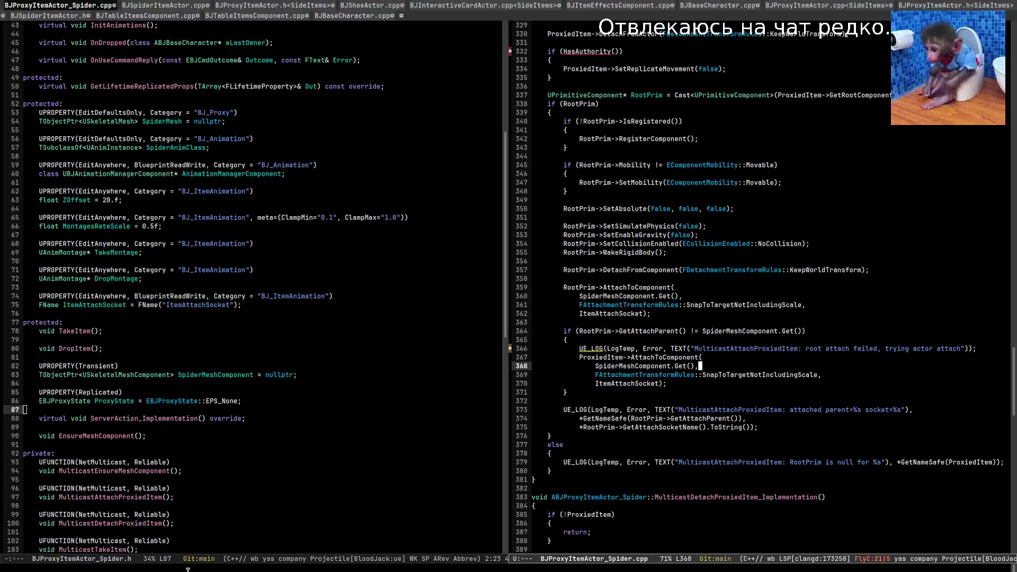
Search the spider source for ontakeitem and delete the OnTakeItem broadcast line.
scroll(366, 260, up, 6)
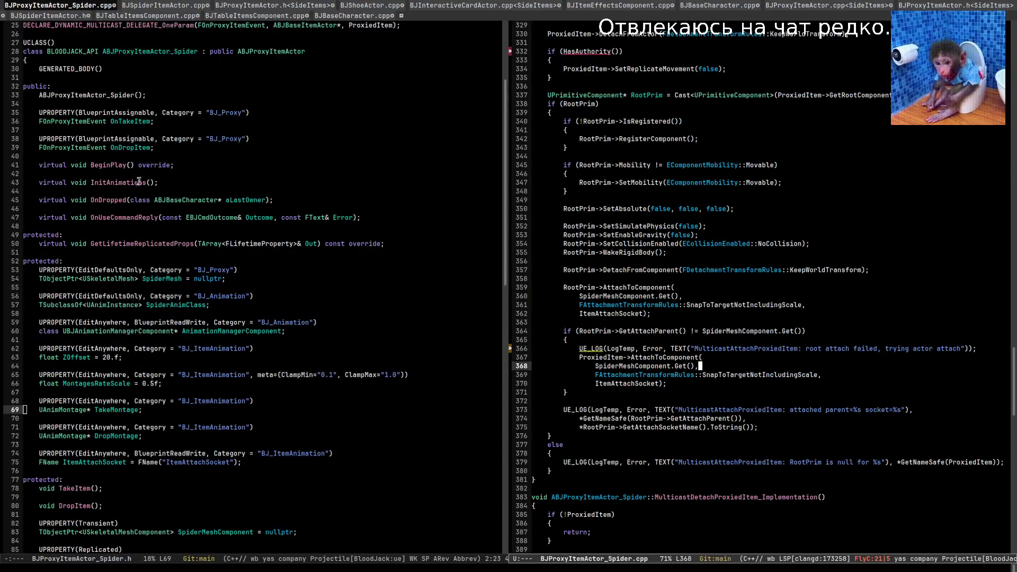
scroll(137, 183, up, 1)
click(151, 147)
click(795, 187)
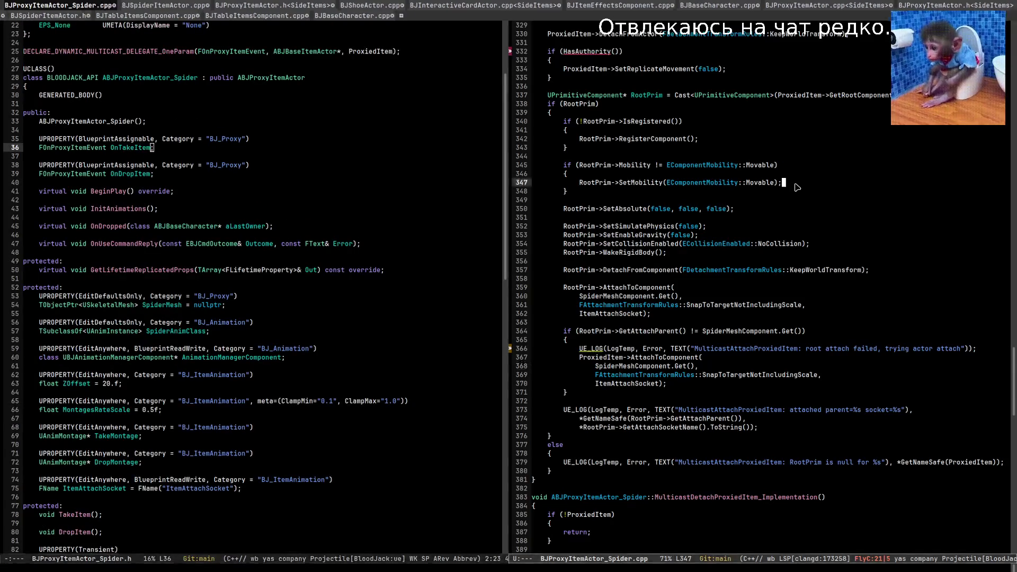
key(ctrl+s)
text(ontakeitem)
key(Return)
key(End)
key(ctrl+space)
key(Up)
key(End)
key(ctrl+w)
Delete the OnDropItem.Broadcast(ProxiedItem); line in DropItem and save the file.
key(ctrl+s)
text(ondropitem)
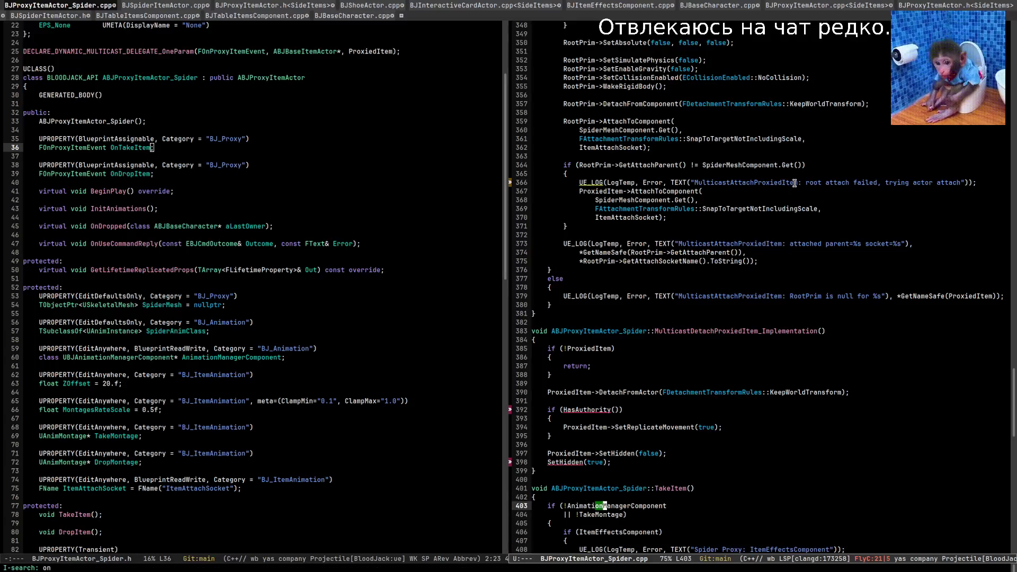
key(Return)
key(ctrl+space)
key(Down)
key(ctrl+w)
scroll(797, 188, down, 5)
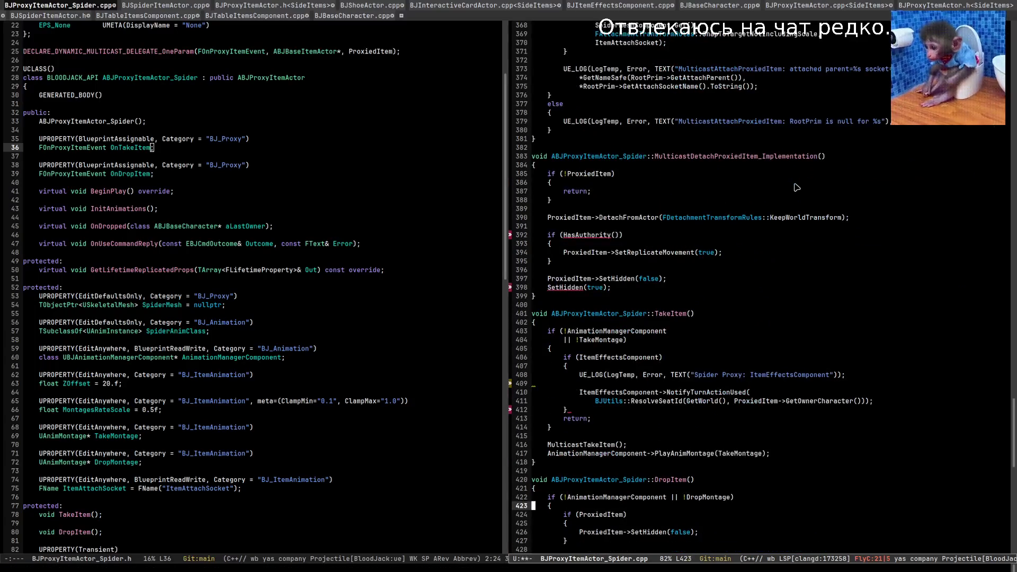
key(ctrl+x)
key(ctrl+s)
key(alt+Tab)
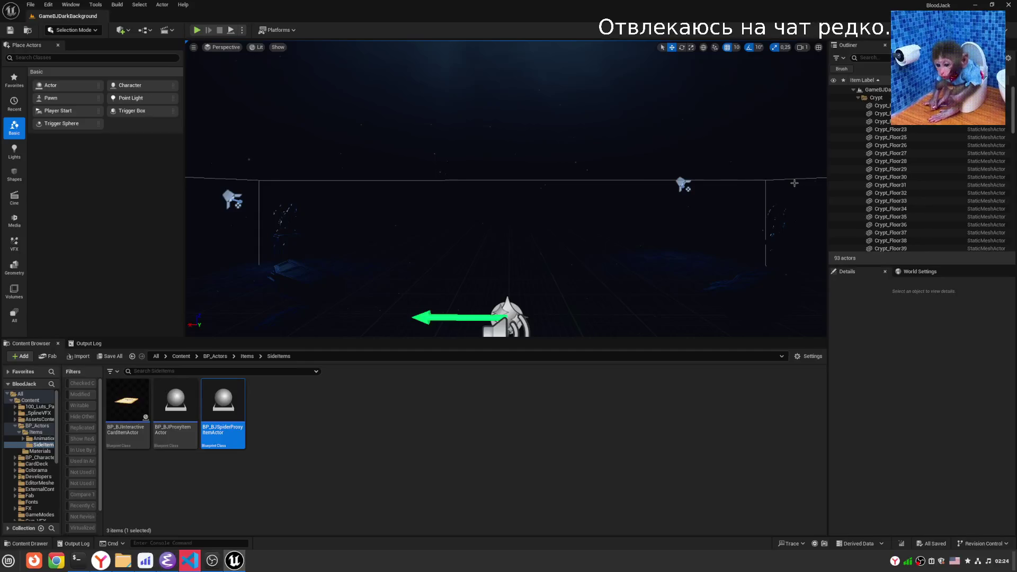
Run a Live Coding compile with Ctrl+Alt+F11 and clear the Output Log.
key(ctrl+alt+F11)
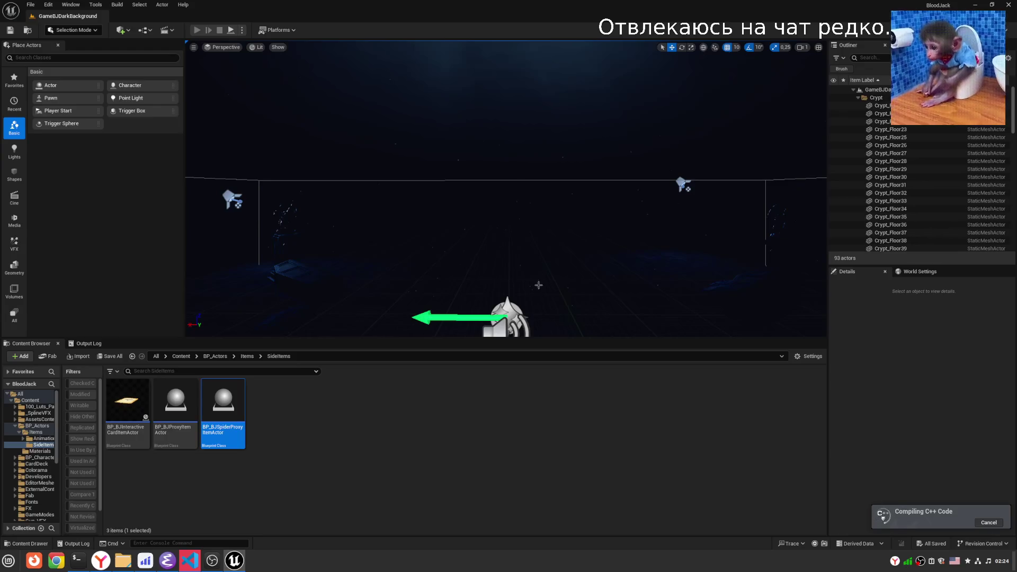
click(87, 343)
right_click(297, 400)
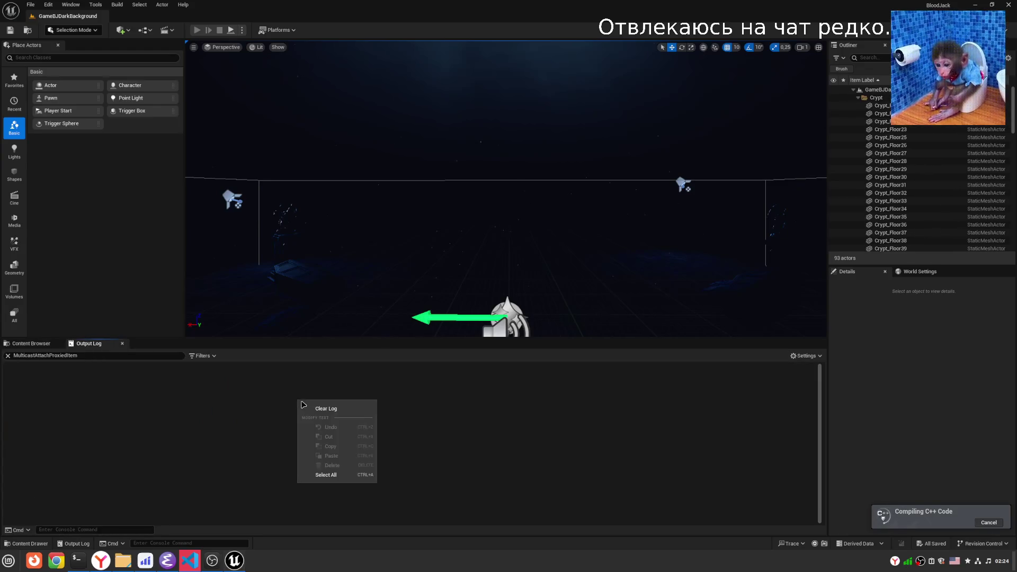
click(315, 409)
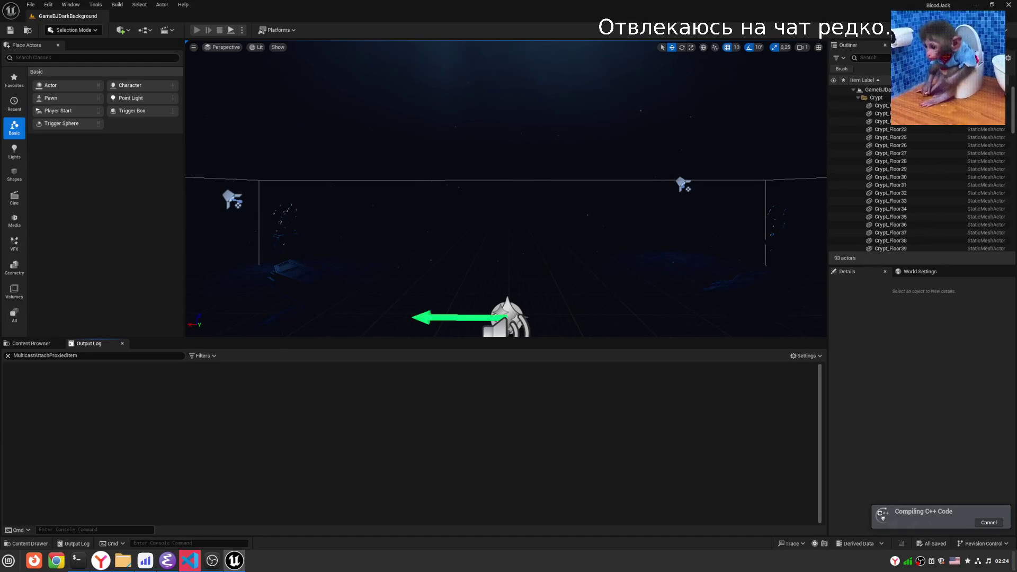
right_click(567, 228)
key(Escape)
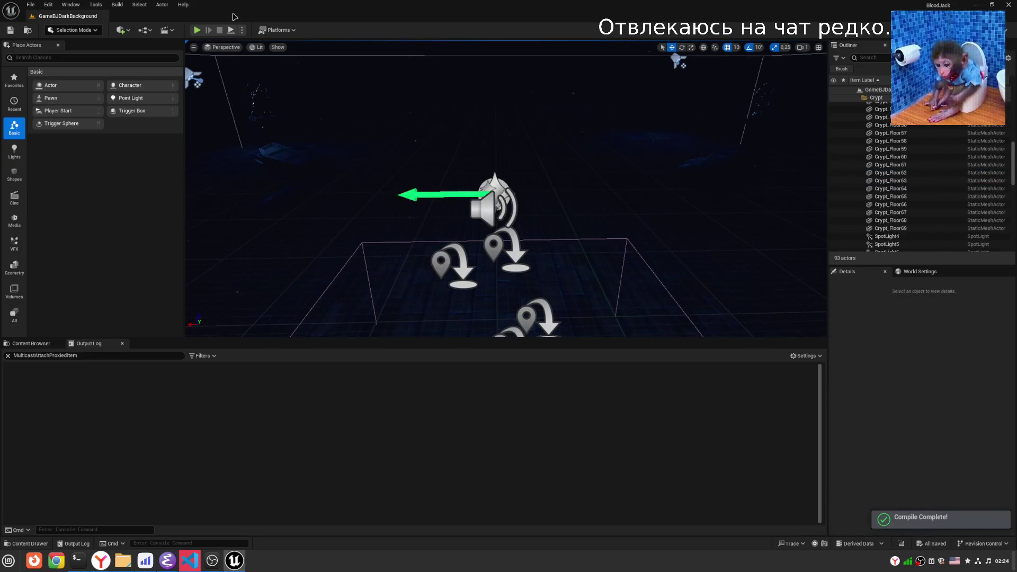
Run multiplayer PIE until a spider takes the Smoking Pipe, pause to read the log, then stop.
key(alt+p)
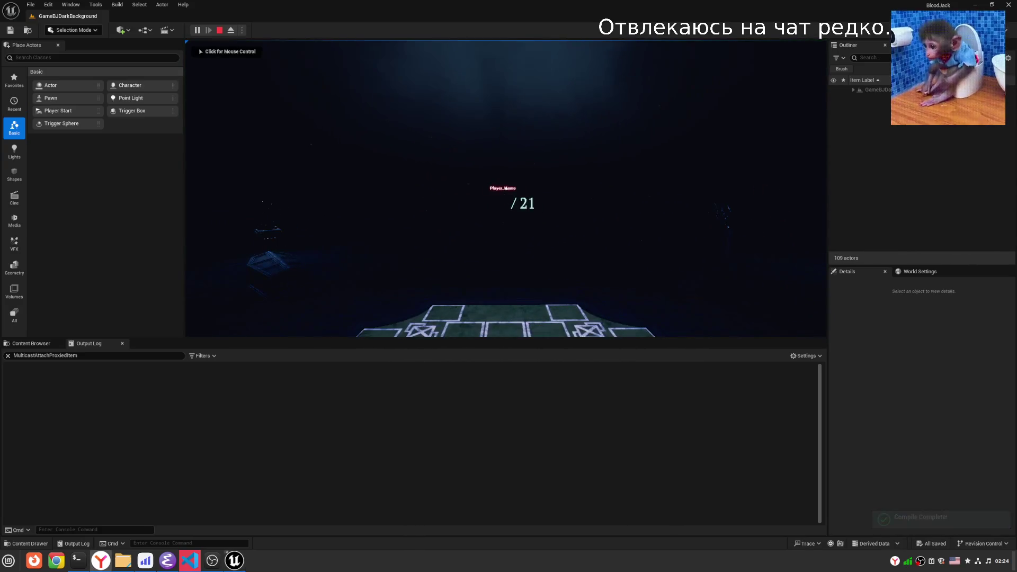
click(505, 188)
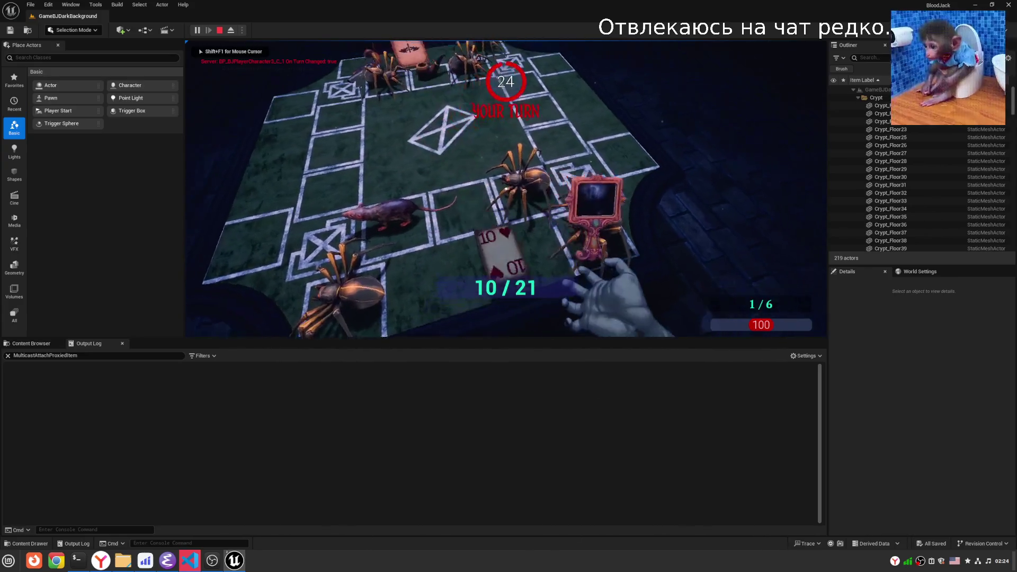
key(shift+F1)
click(220, 30)
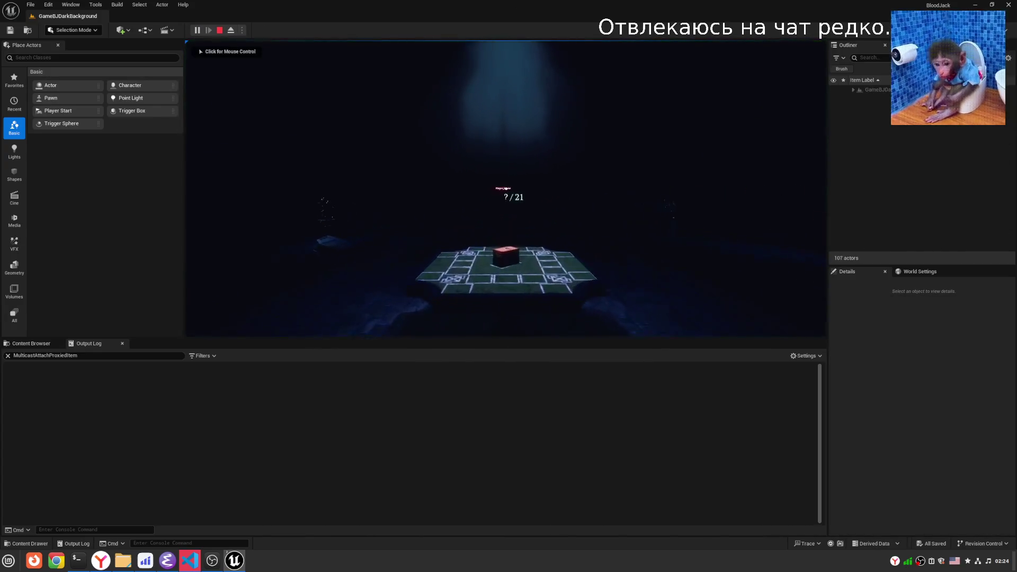
click(466, 166)
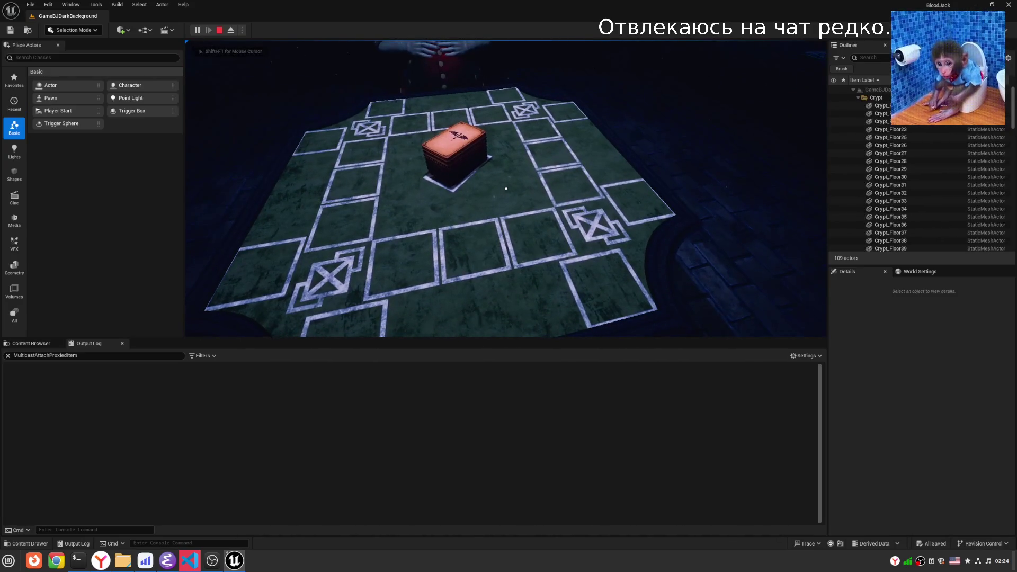
key(shift+F1)
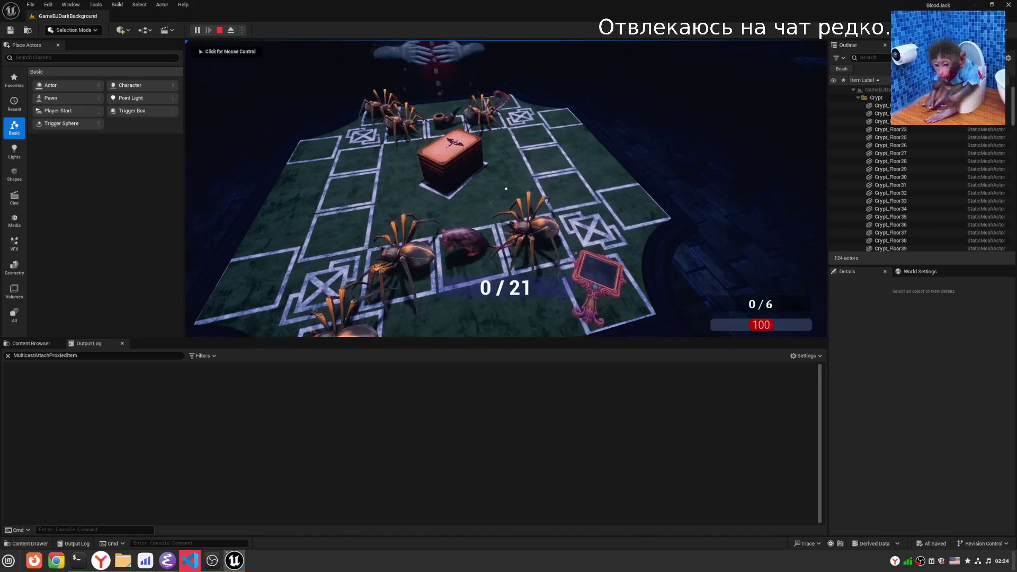
click(506, 188)
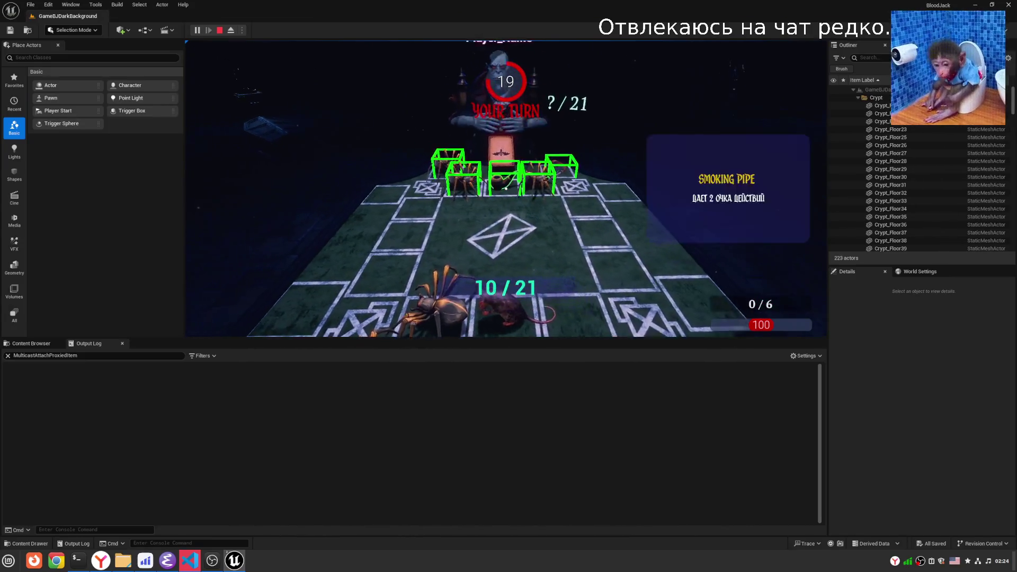
key(shift+F1)
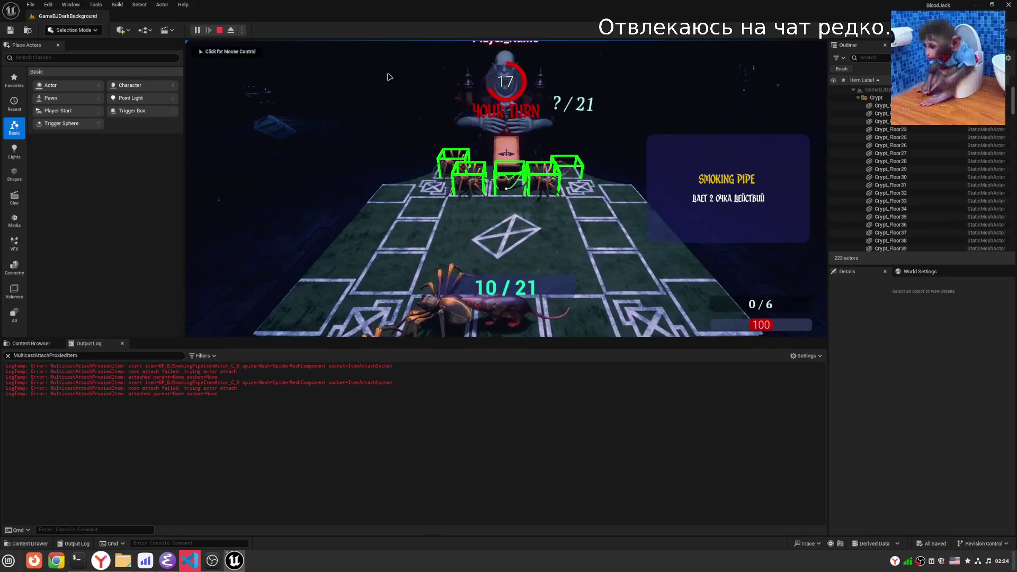
key(Pause)
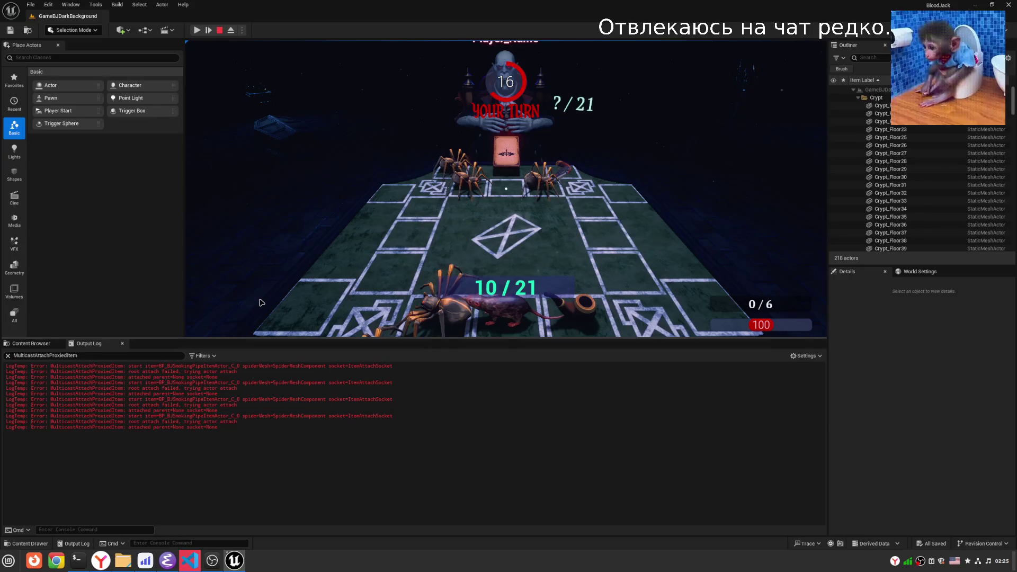
click(260, 303)
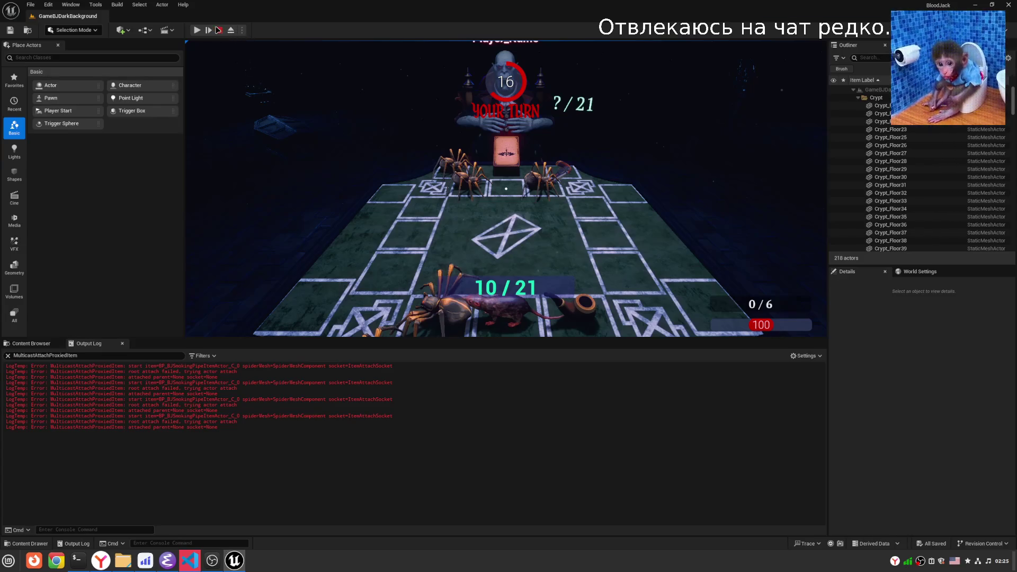
click(219, 30)
Locate line 128 in the SpiderSteal handler's authority block, above the MulticastAttachProxiedItem call.
click(168, 561)
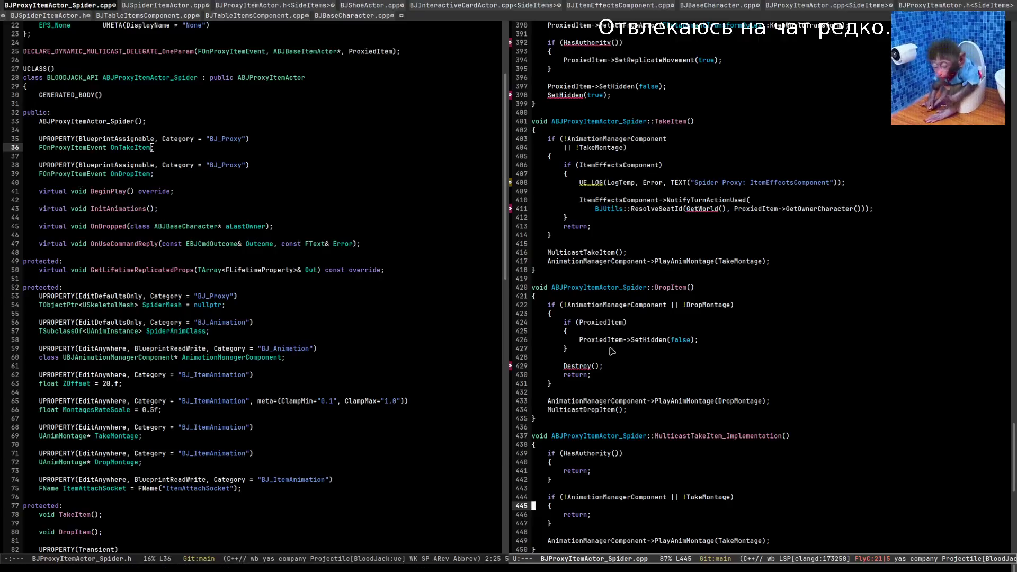
scroll(642, 366, up, 3)
scroll(645, 371, down, 3)
scroll(647, 377, up, 1)
scroll(649, 377, up, 10)
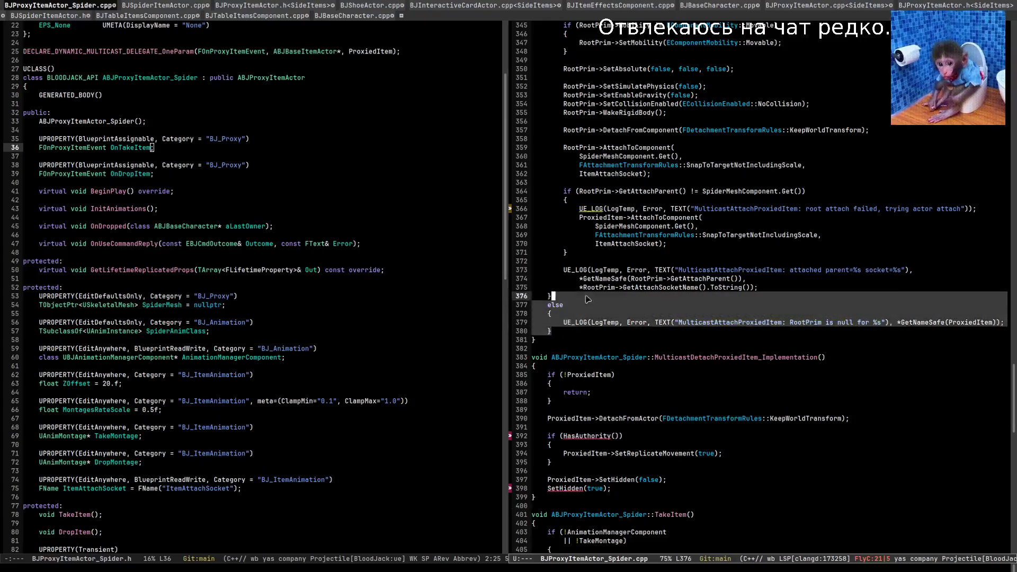
scroll(572, 344, up, 8)
scroll(581, 331, up, 11)
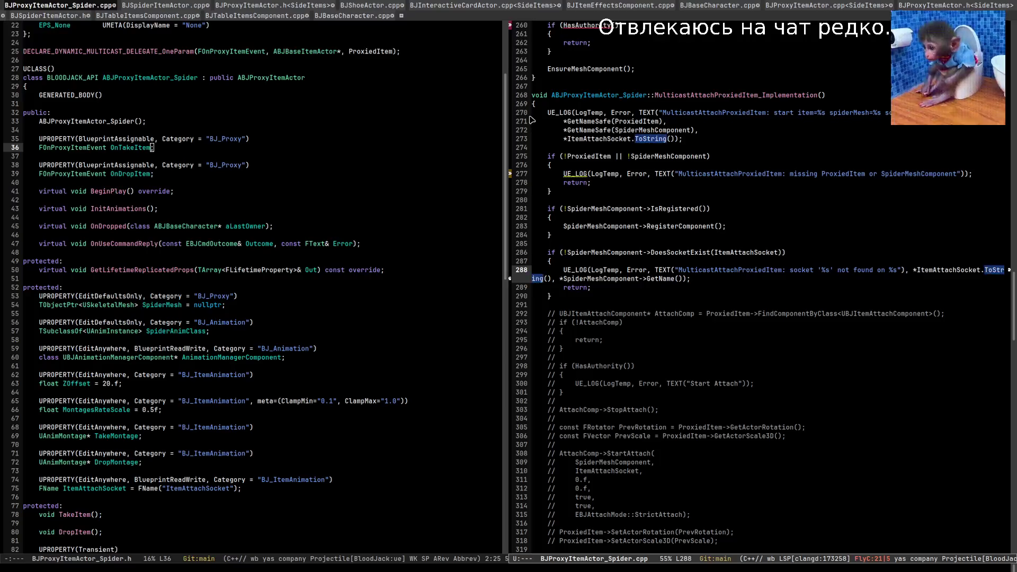
scroll(611, 235, up, 4)
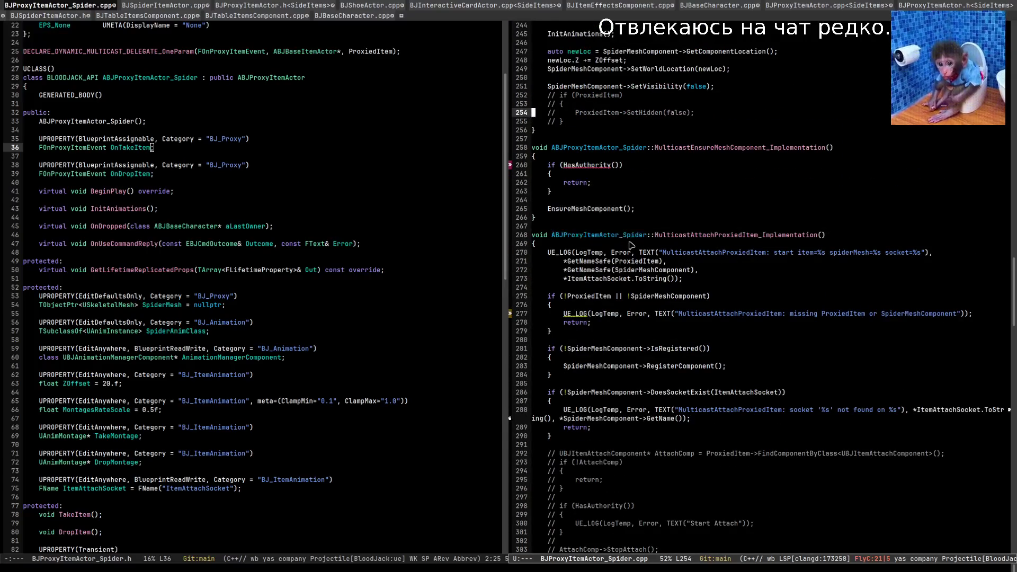
scroll(635, 248, up, 16)
scroll(635, 249, up, 15)
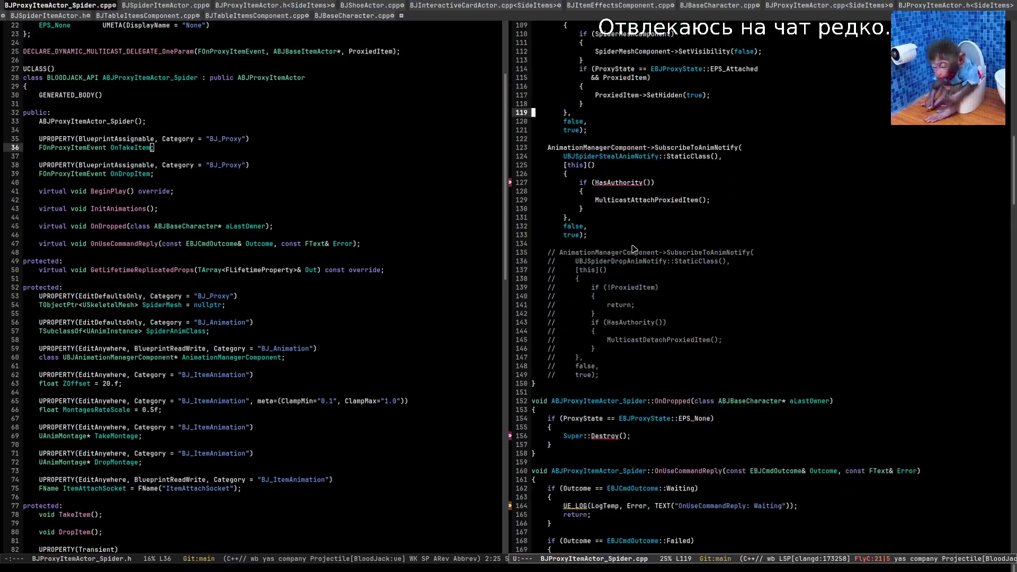
click(730, 211)
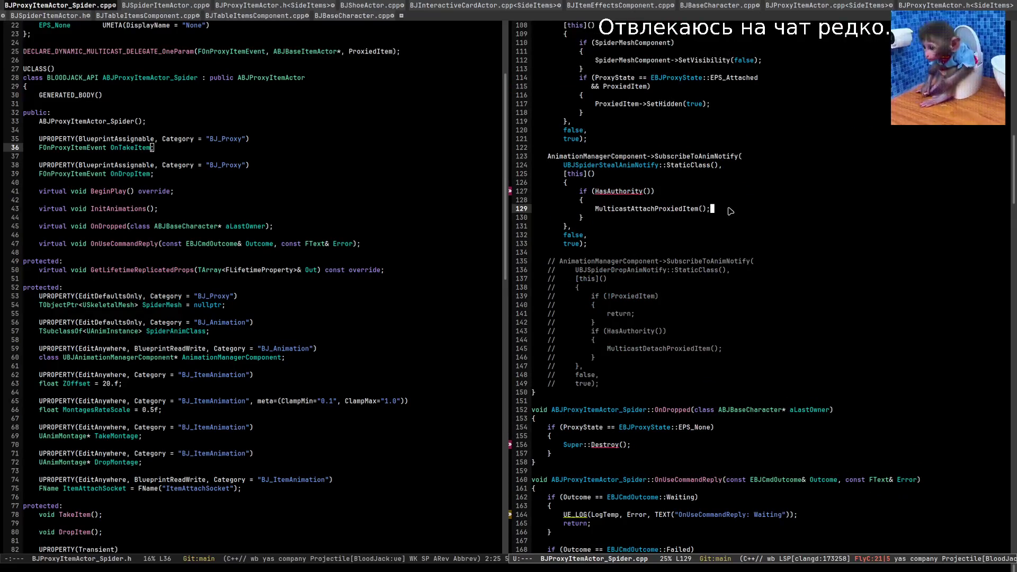
scroll(731, 212, up, 3)
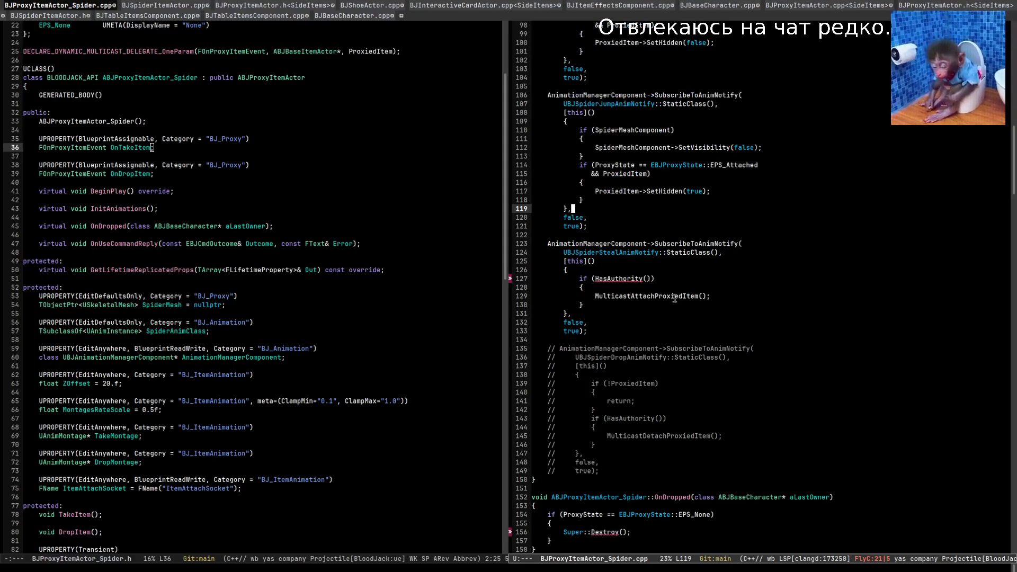
click(746, 299)
click(690, 271)
click(737, 286)
Yank the copied attach code onto new lines after line 128 and review it.
key(Return)
key(Return)
key(Up)
key(ctrl+space)
key(ctrl+y)
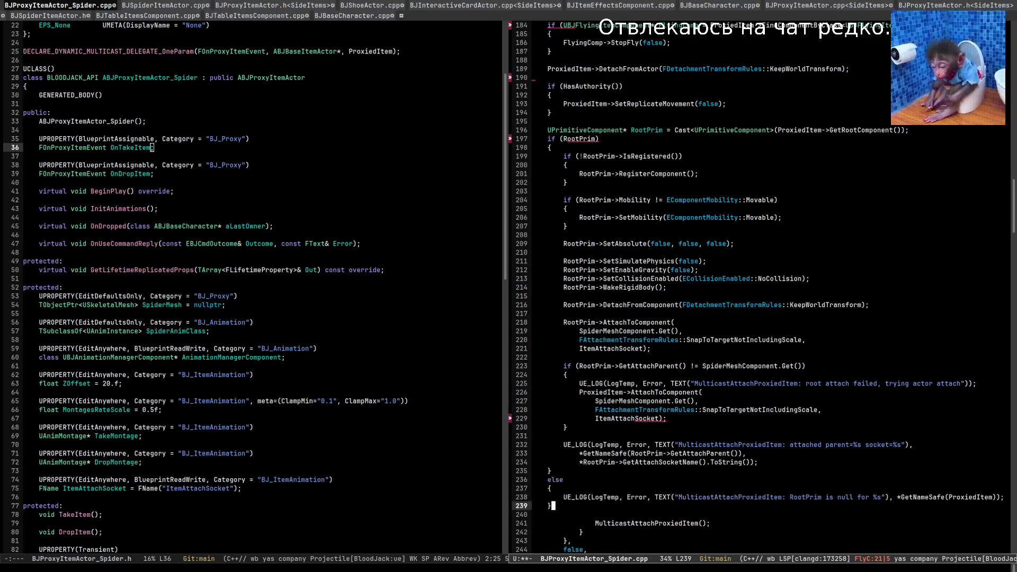
click(533, 348)
key(Up)
key(Up)
key(Up)
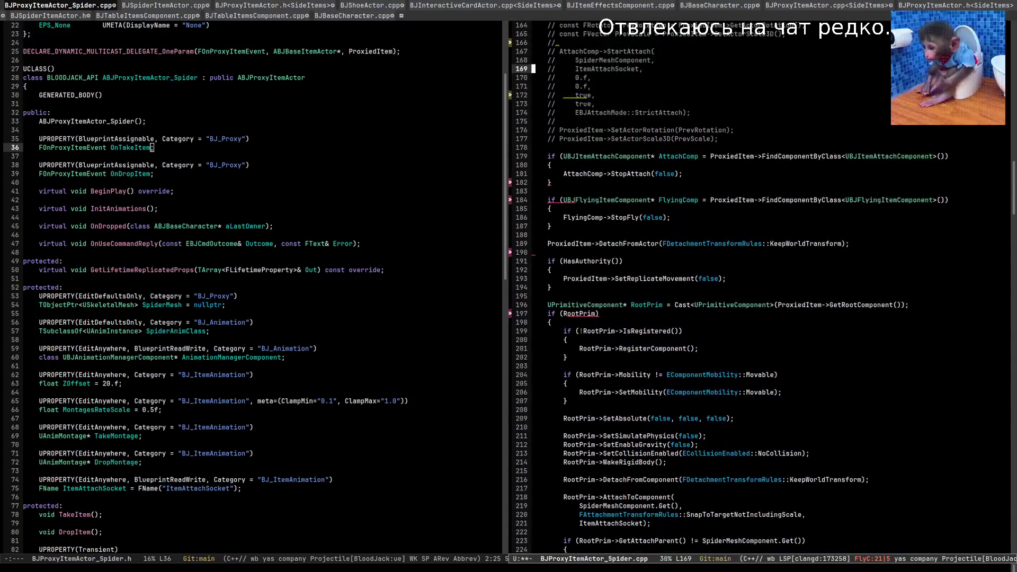
key(Up)
key(Up)
key(Up)
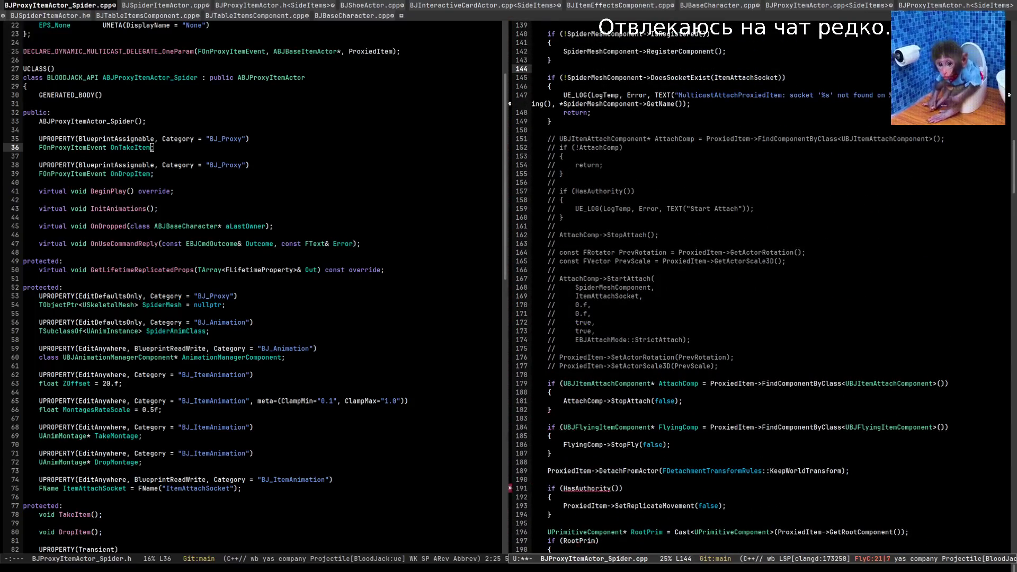
key(Up)
key(Up)
key(Up)
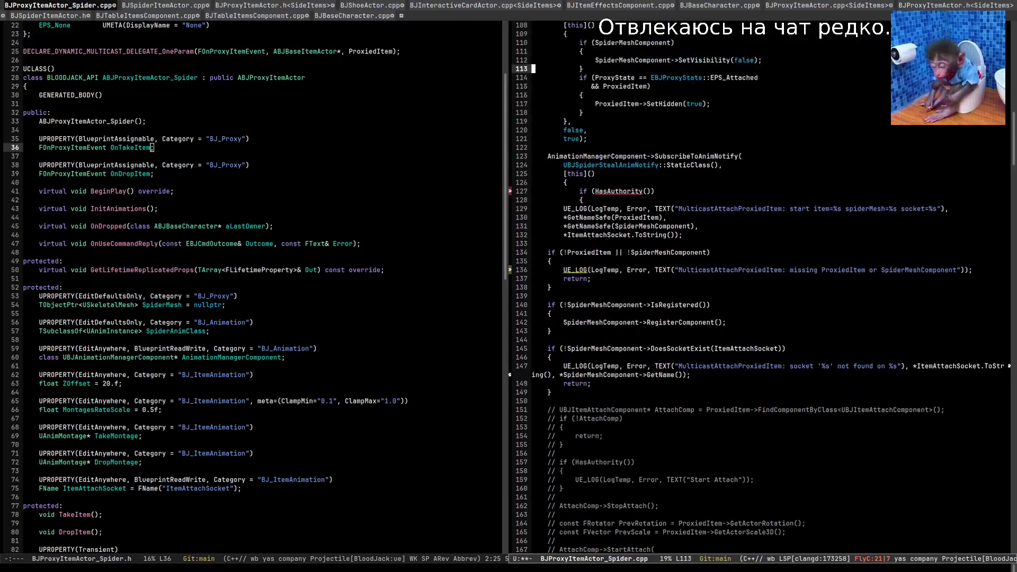
key(alt+Tab)
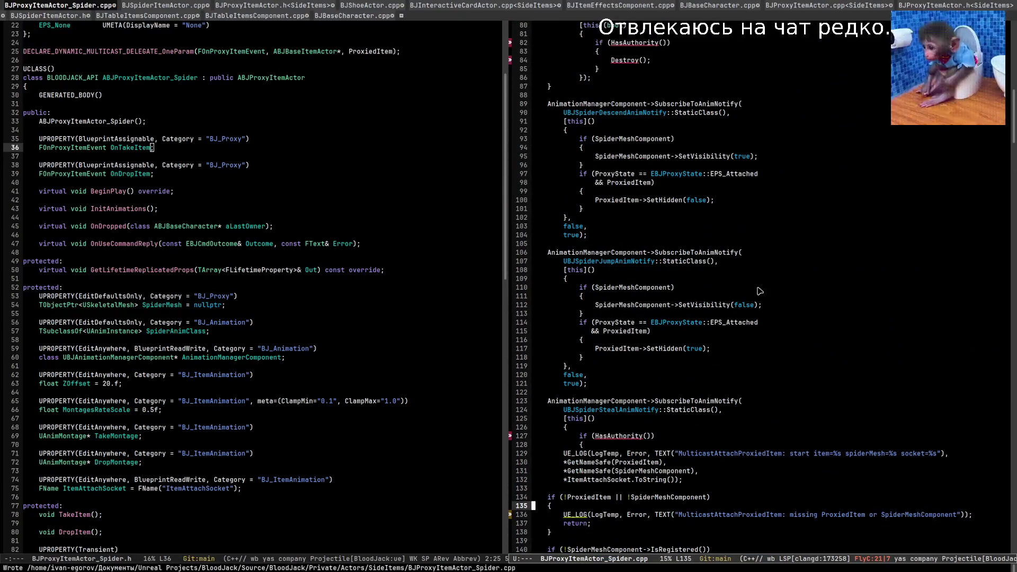